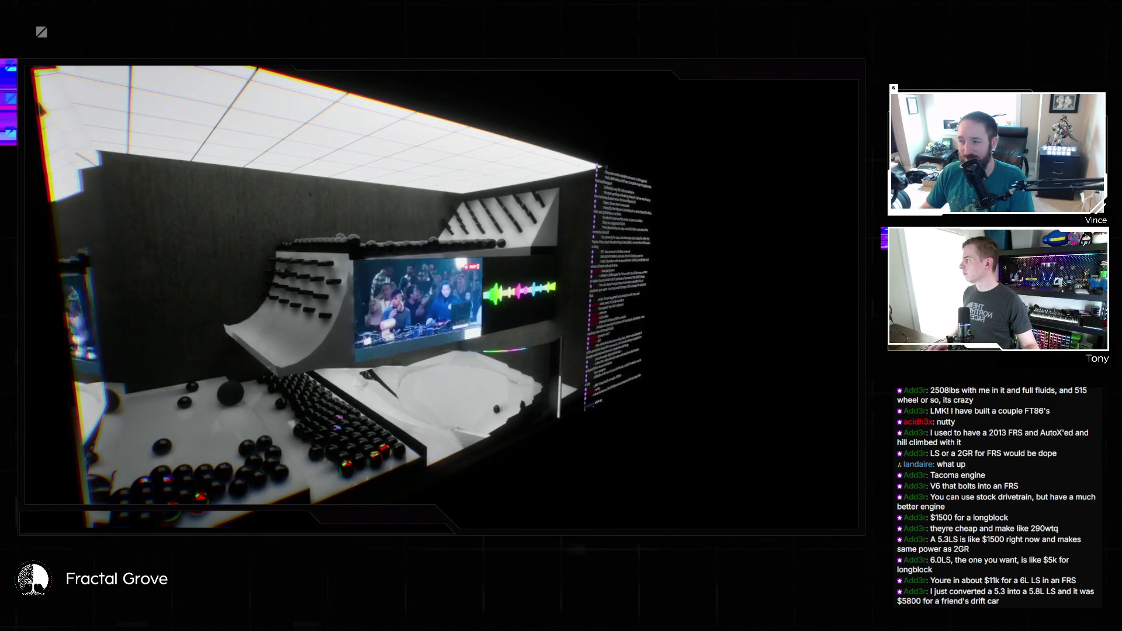
Open and dismiss the Start menu so the Edge window with the Tim Sweeney post sits over the viewport
key("super")
key("Escape")
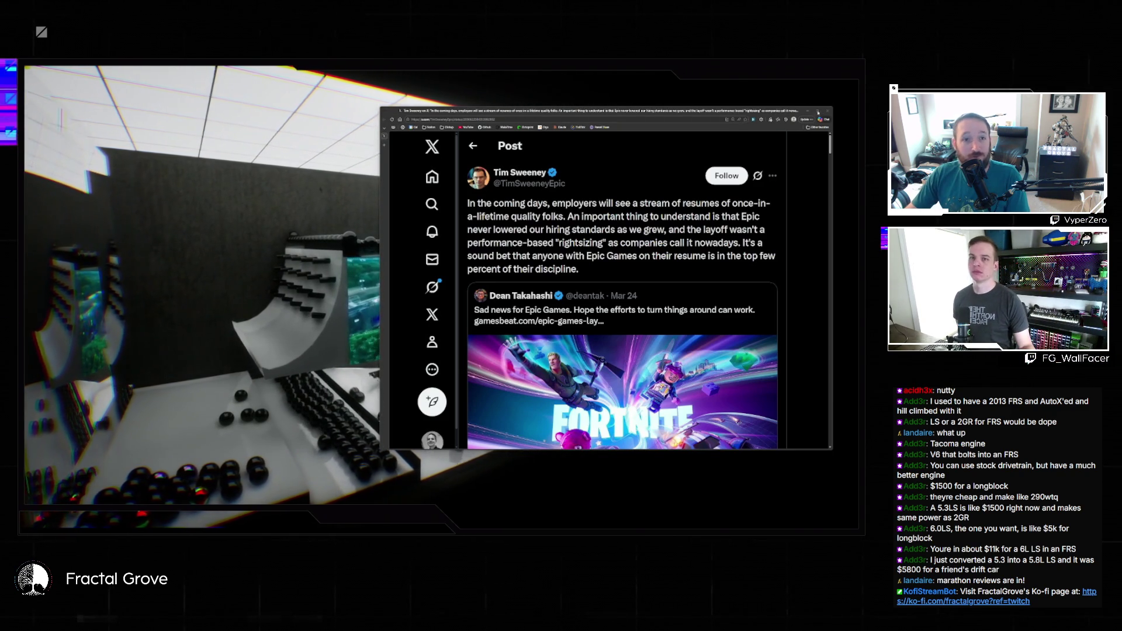
Leave the X post so the Enfusion Tools web page shows in Edge
left_click(829, 111)
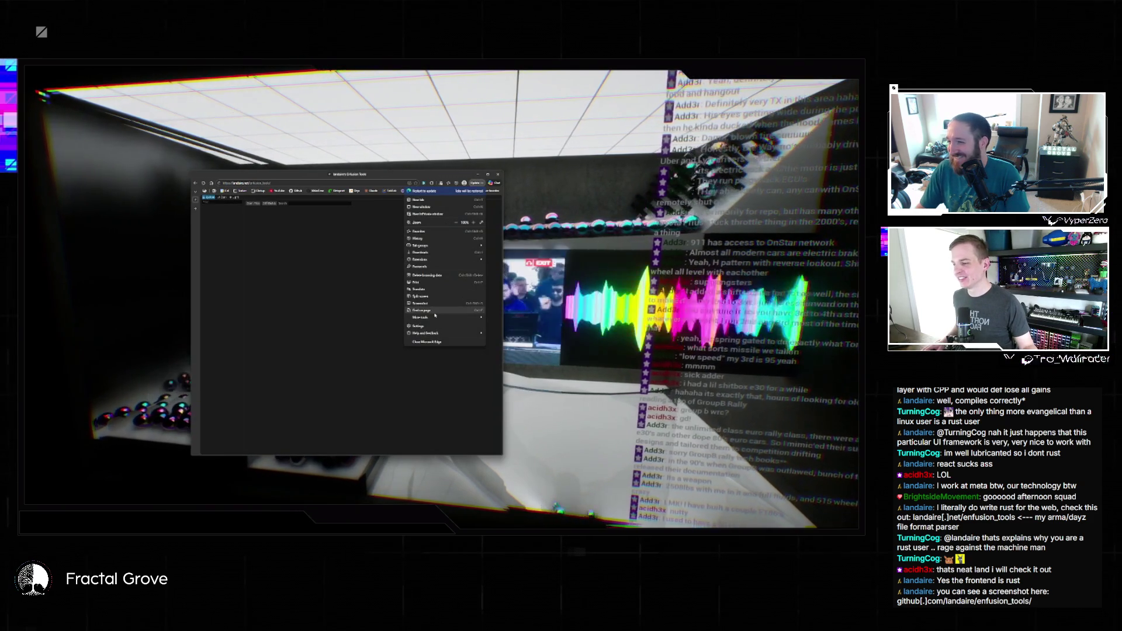
Dismiss the Performance side panel and bring up Developer tools from Edge's main menu
mouse_move(427, 318)
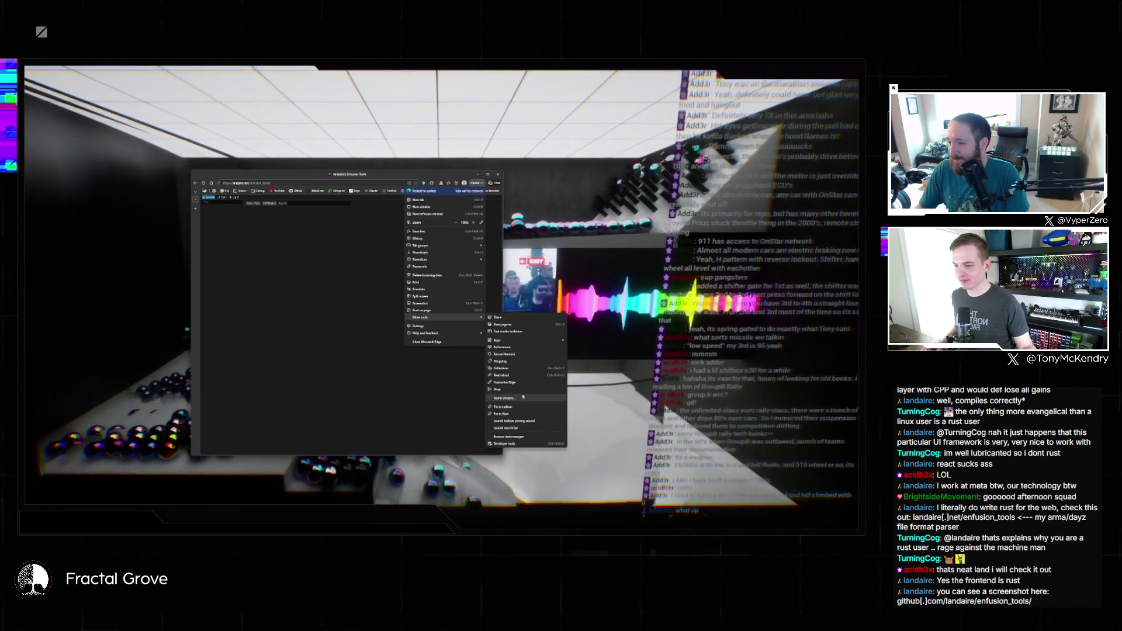
left_click(517, 348)
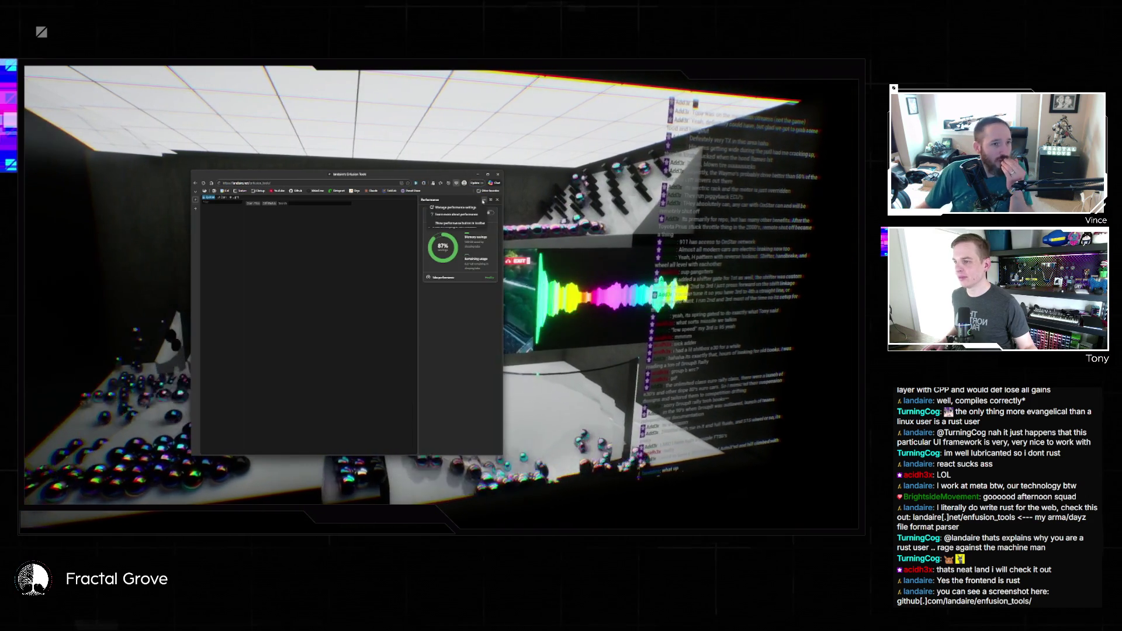
left_click(498, 199)
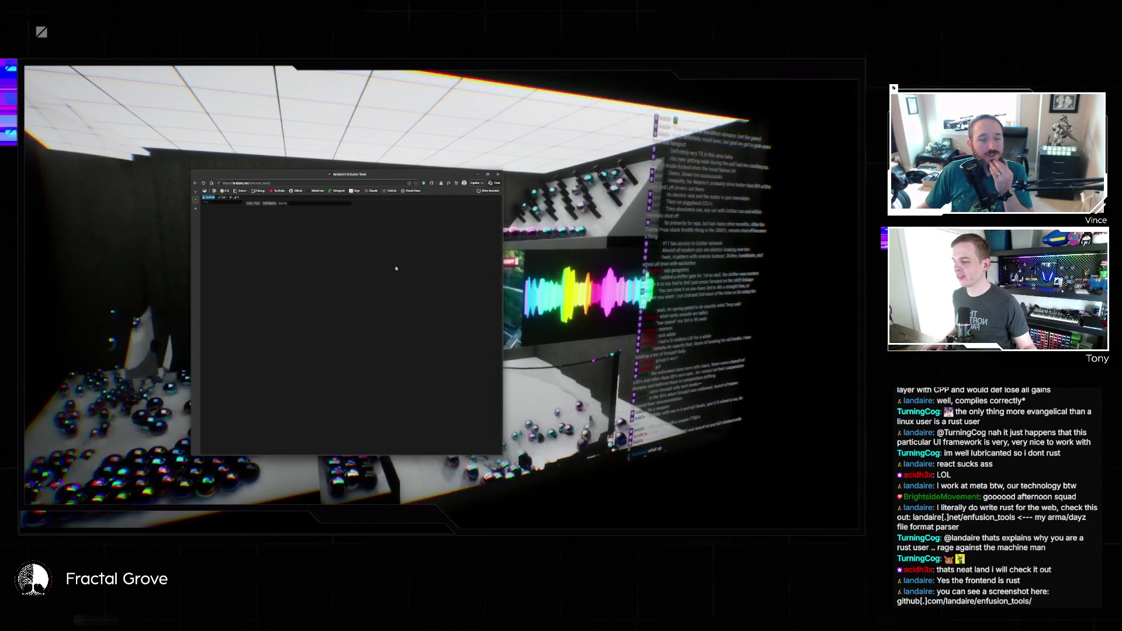
left_click(483, 182)
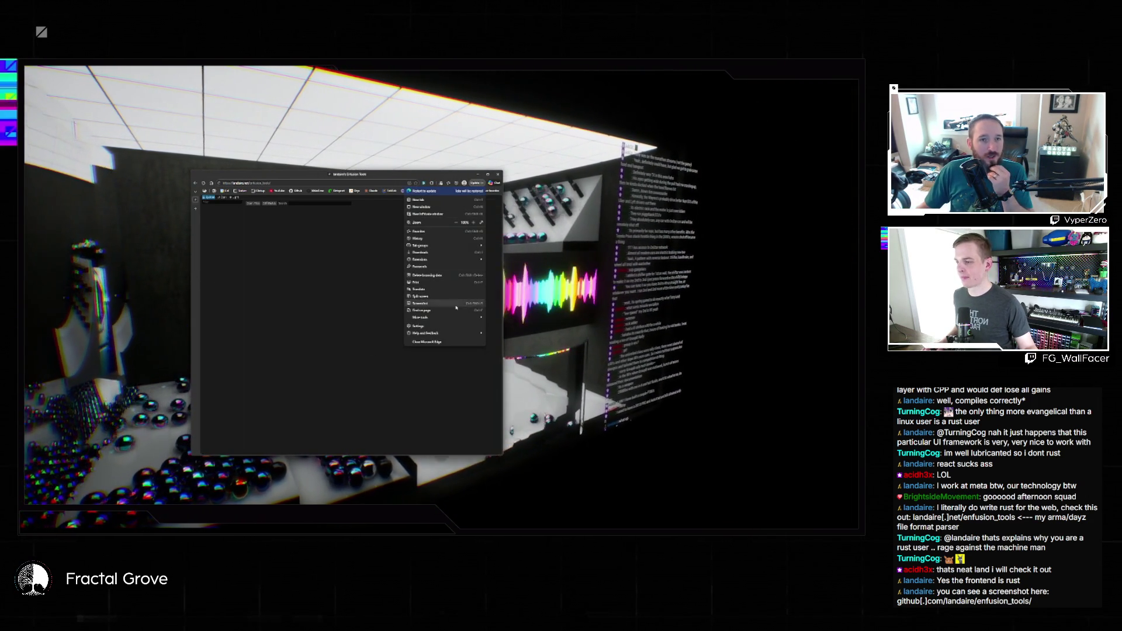
mouse_move(466, 319)
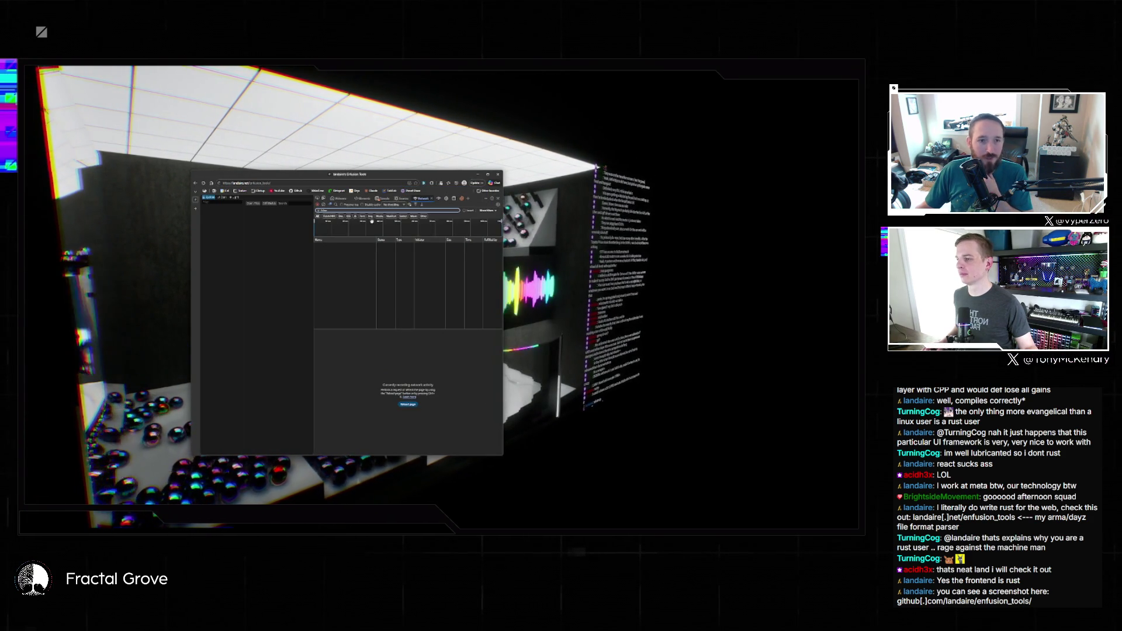
Inspect the Enfusion Tools page's DOM tree in Elements, collapsing its head section
left_click(376, 200)
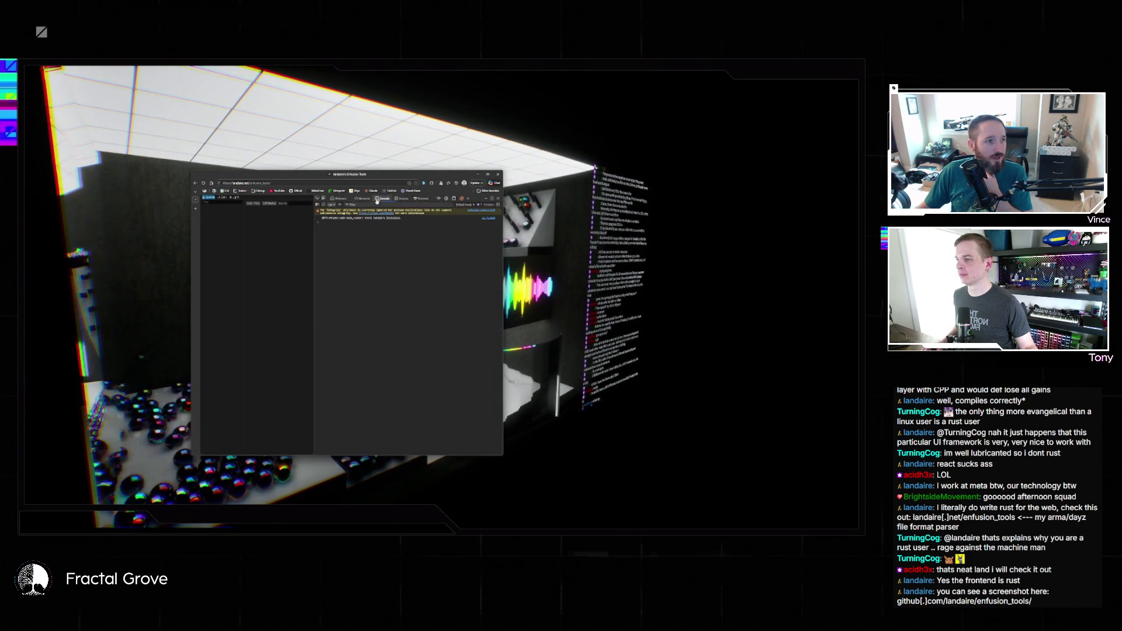
left_click(362, 198)
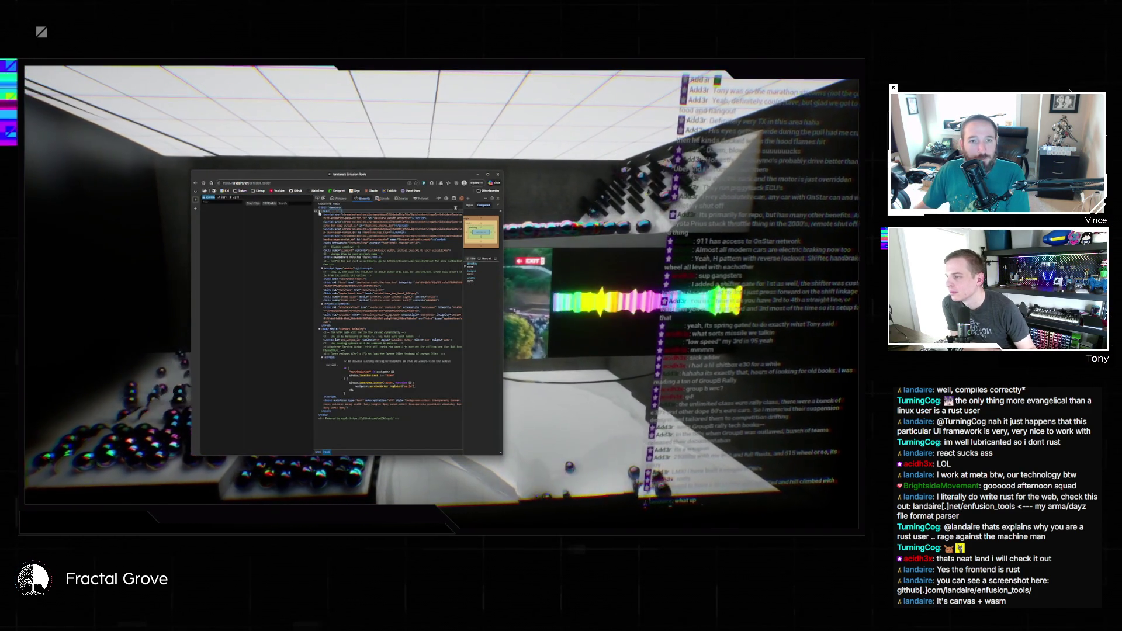
left_click(319, 212)
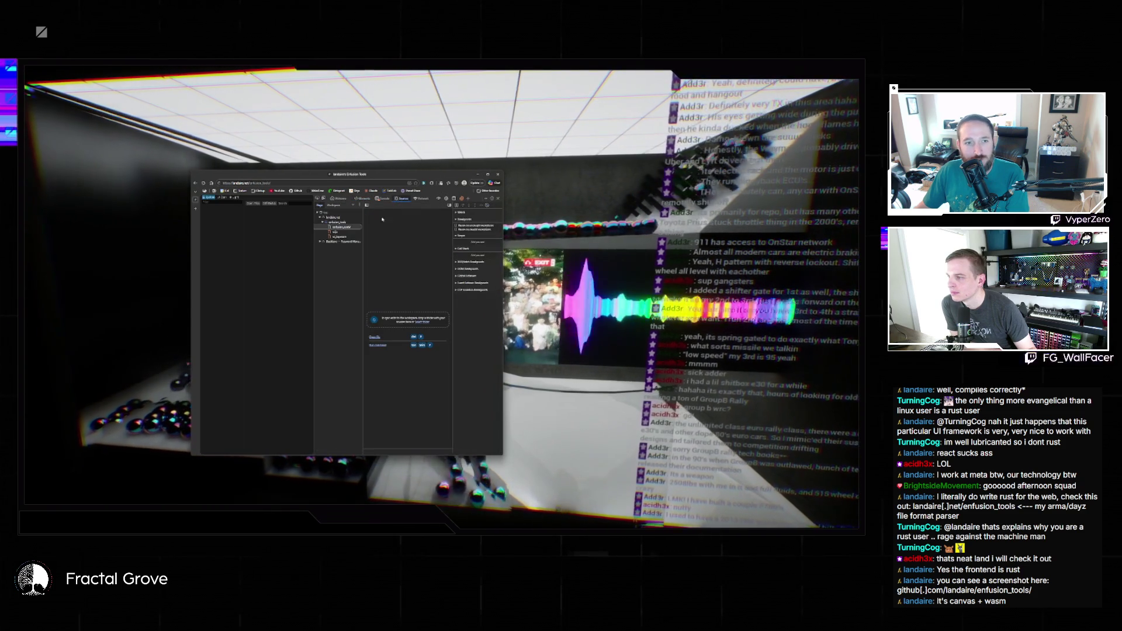
Read through a page script file in Sources, then close the Enfusion Tools tab
left_click(342, 232)
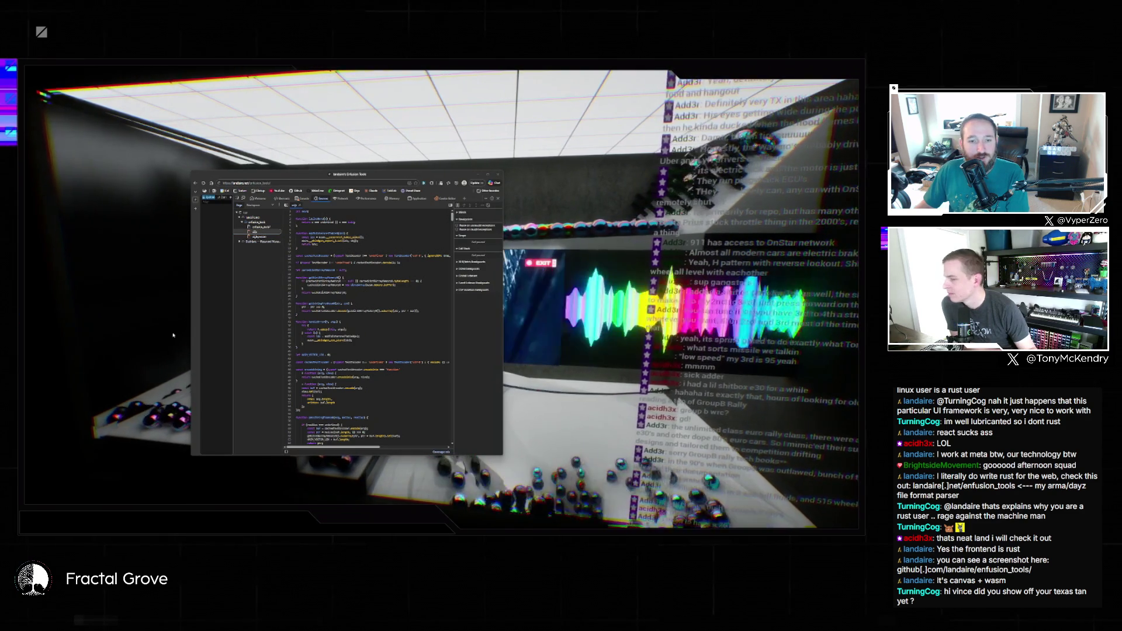
scroll(385, 285, "down", 2)
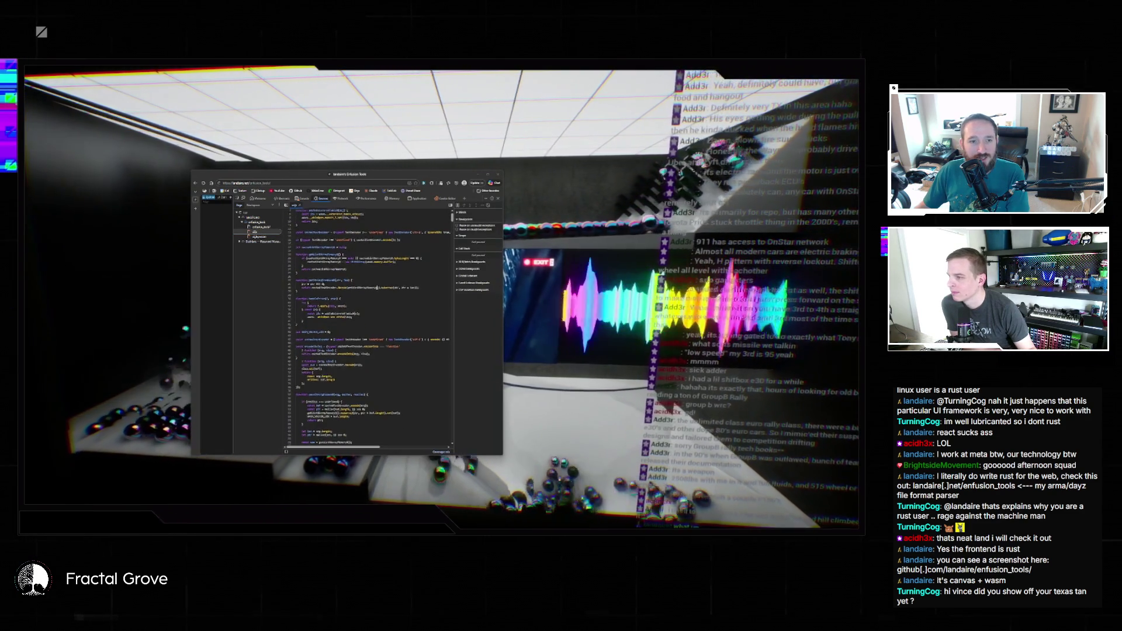
scroll(377, 287, "down", 5)
scroll(377, 288, "down", 10)
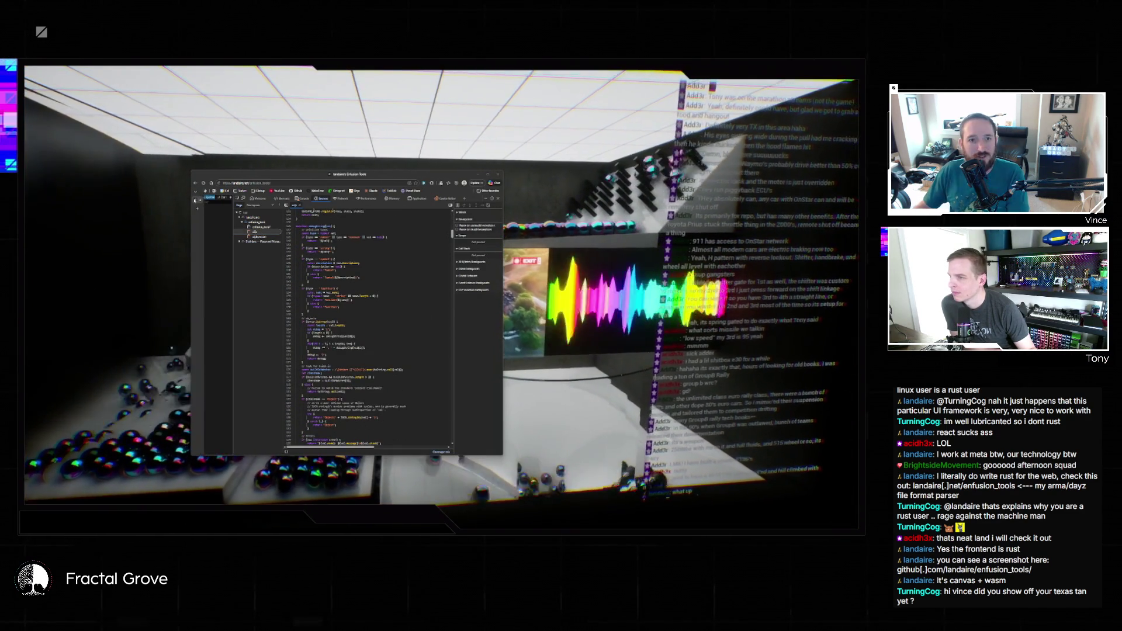
mouse_move(202, 207)
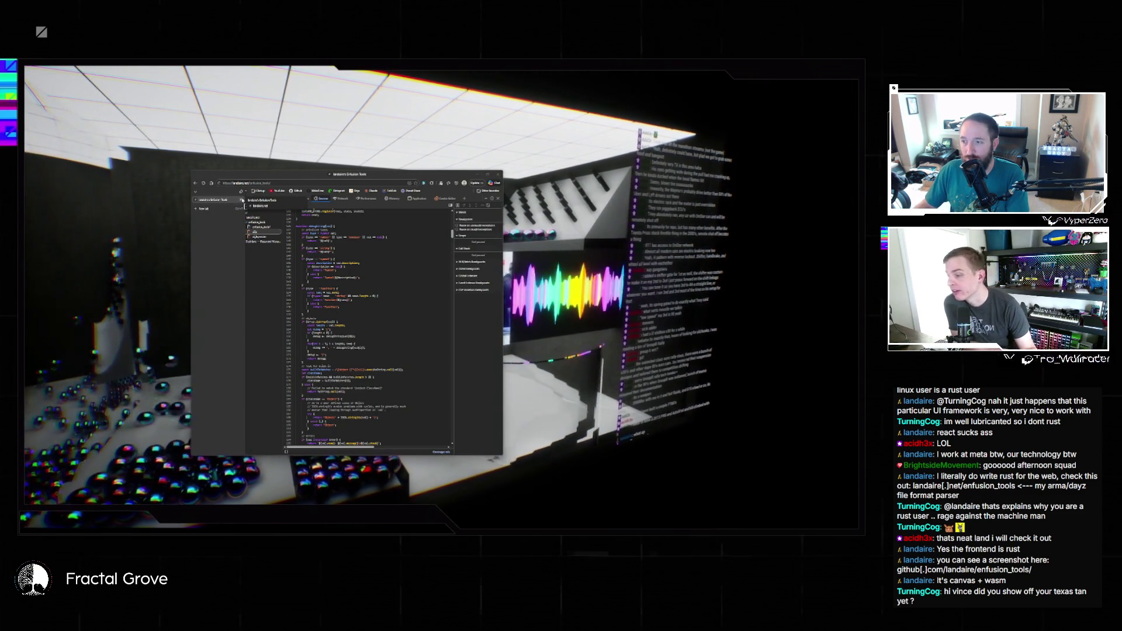
left_click(242, 200)
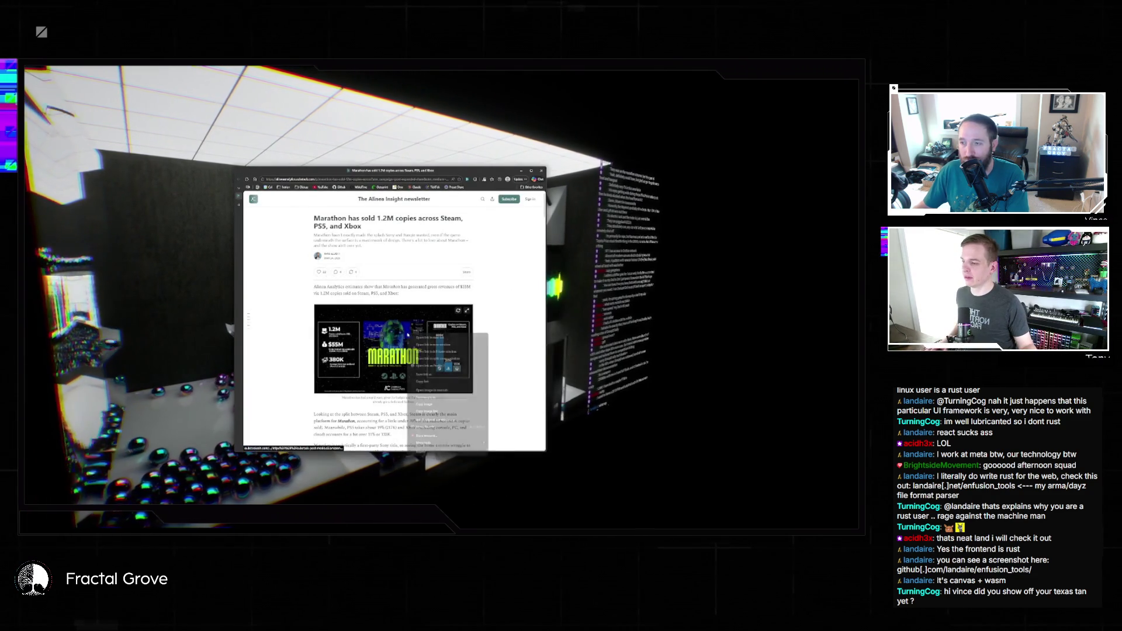
View the Marathon sales image full size with the page zoomed to 150%, then close it
right_click(413, 336)
left_click(413, 336)
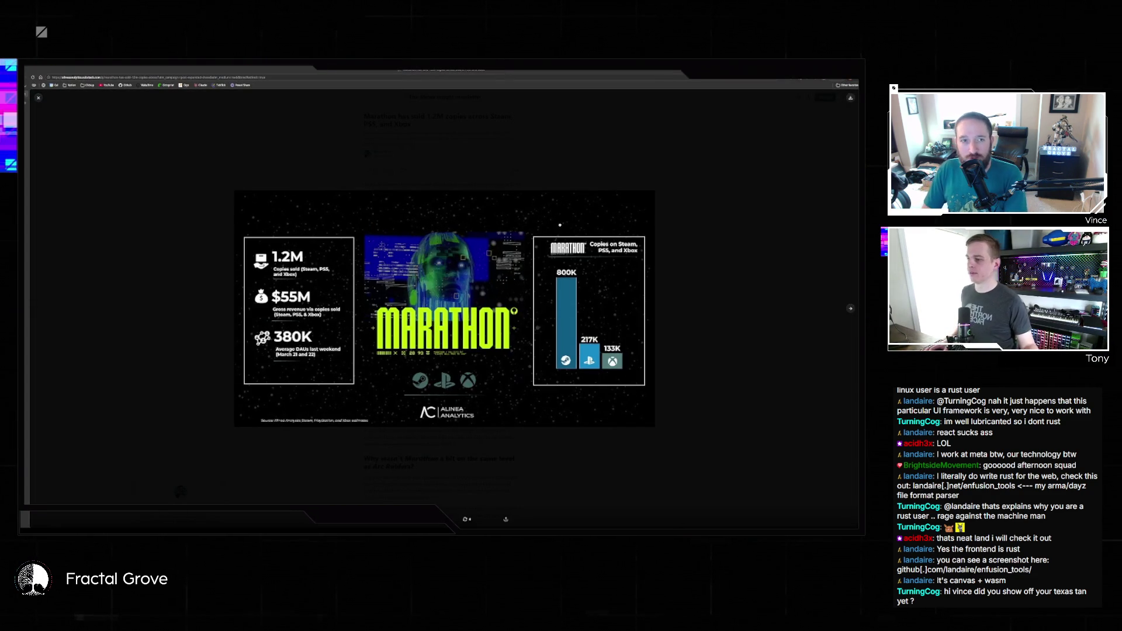
key("ctrl+plus")
key("ctrl+plus")
key("ctrl+plus")
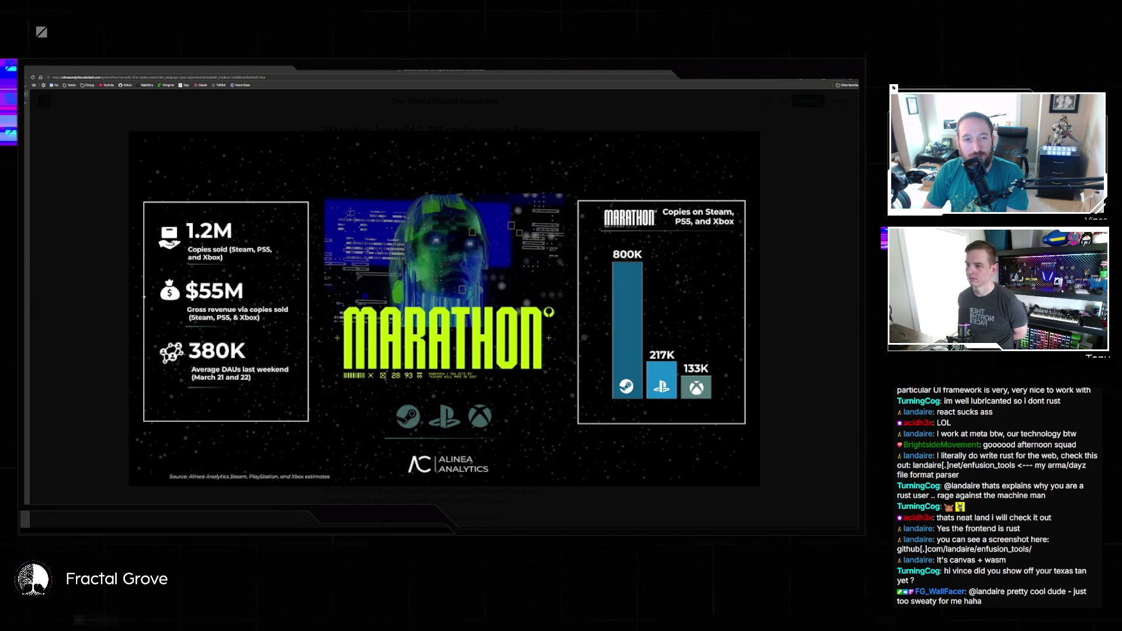
left_click(811, 357)
Close the subscribe popup and scroll to the 'Marathon has found a niche audience' DAU chart
scroll(584, 334, "down", 10)
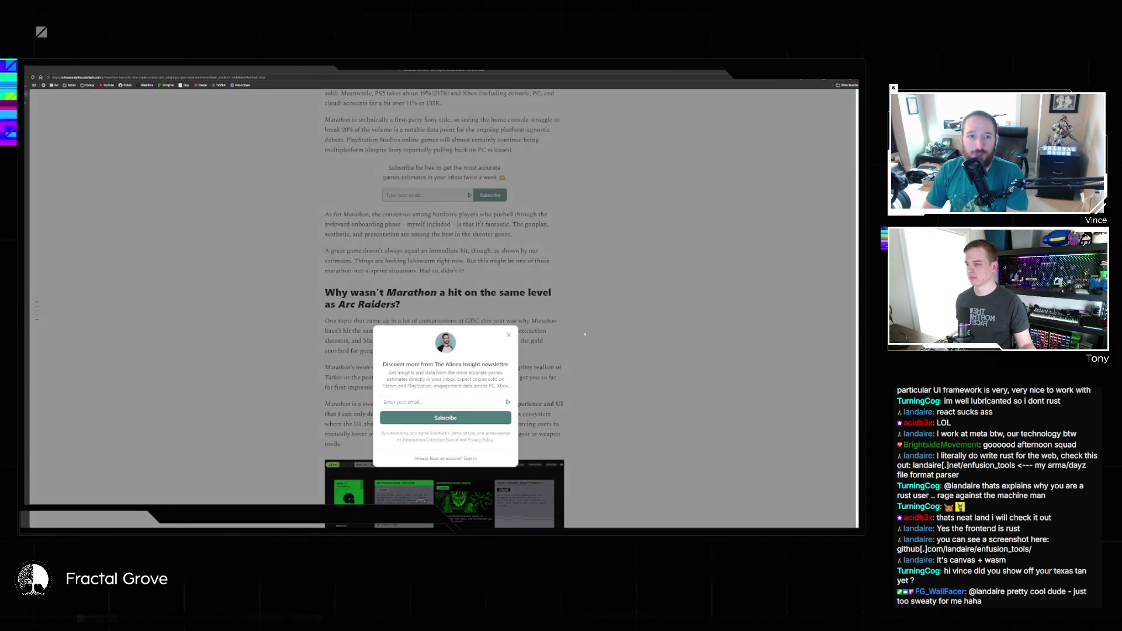
left_click(587, 333)
scroll(599, 331, "down", 3)
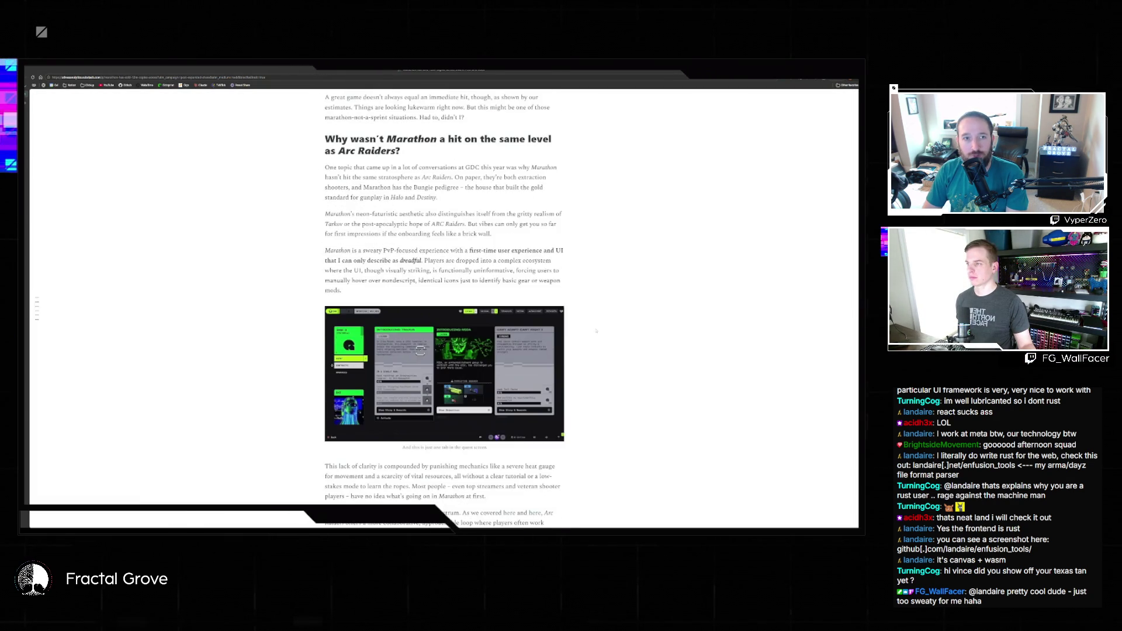
scroll(596, 331, "down", 4)
scroll(590, 331, "down", 3)
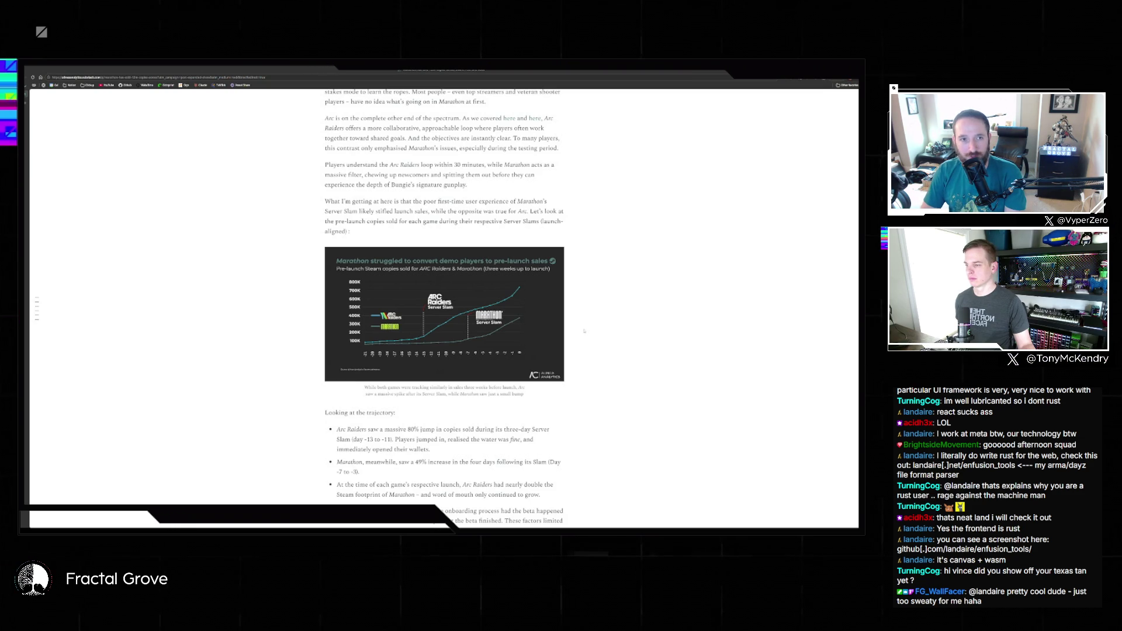
scroll(583, 331, "down", 6)
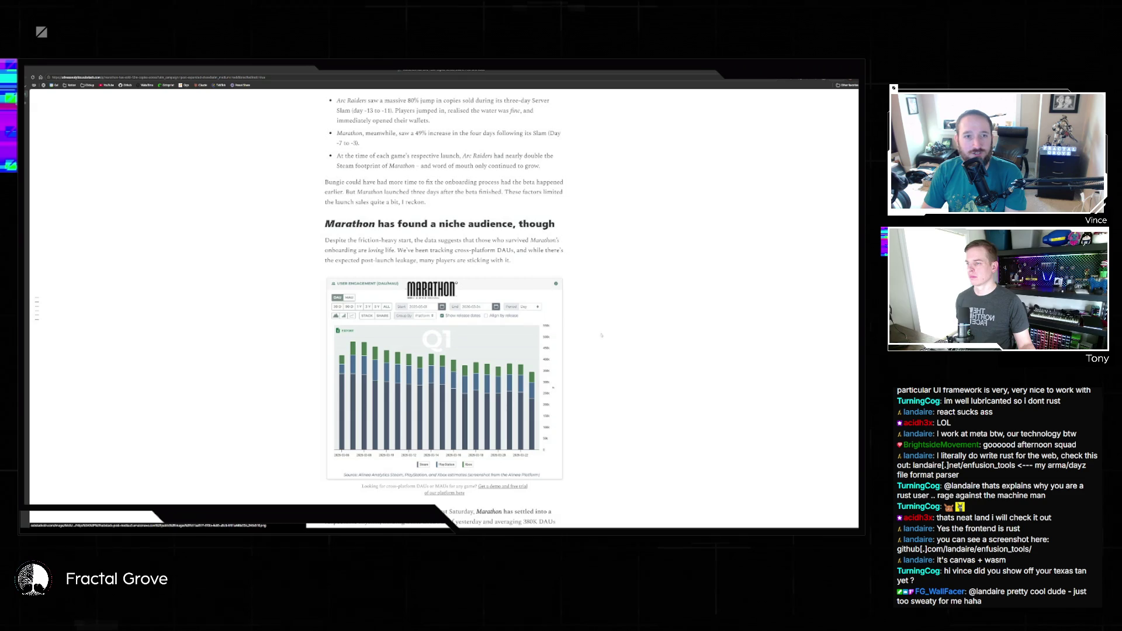
scroll(602, 338, "down", 1)
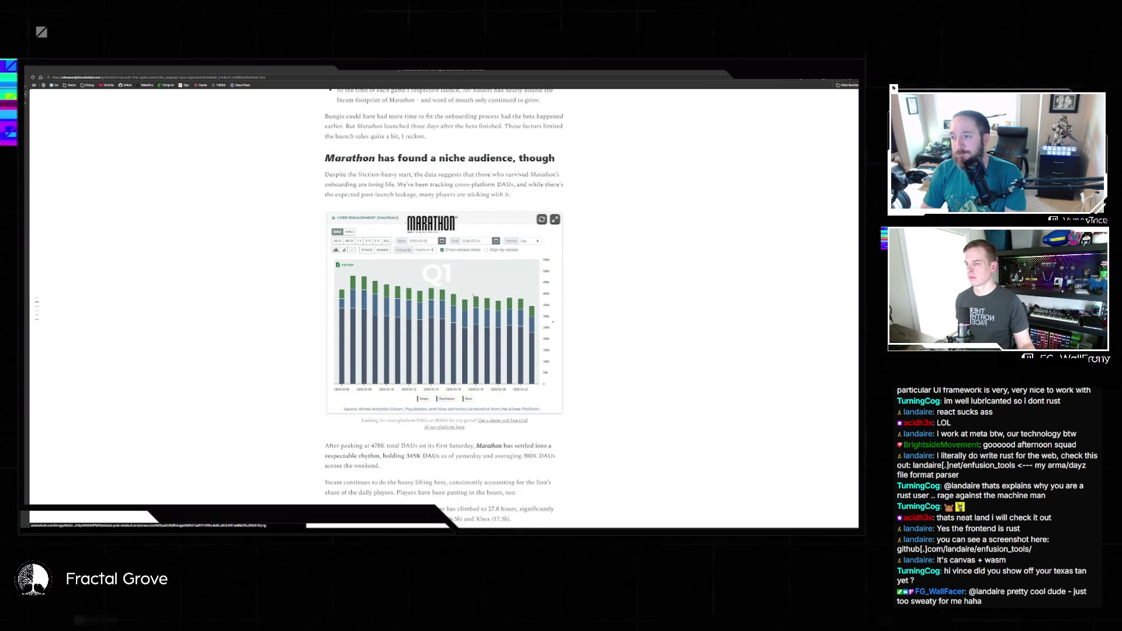
Enlarge the Marathon DAU/MAU engagement chart in the full-window image viewer
left_click(556, 316)
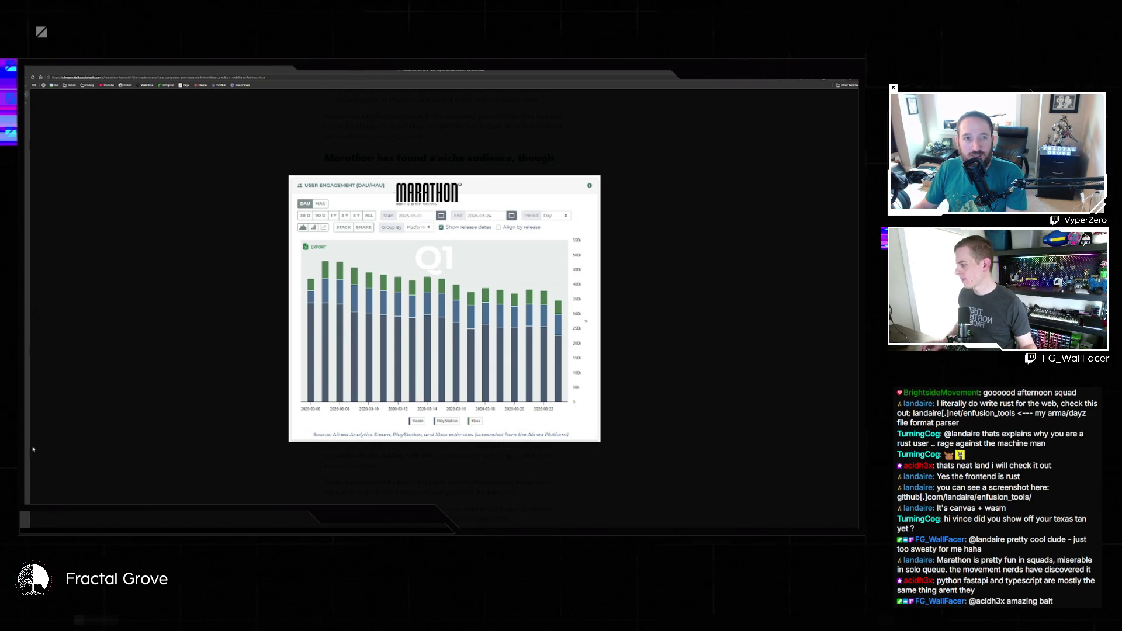
mouse_move(33, 449)
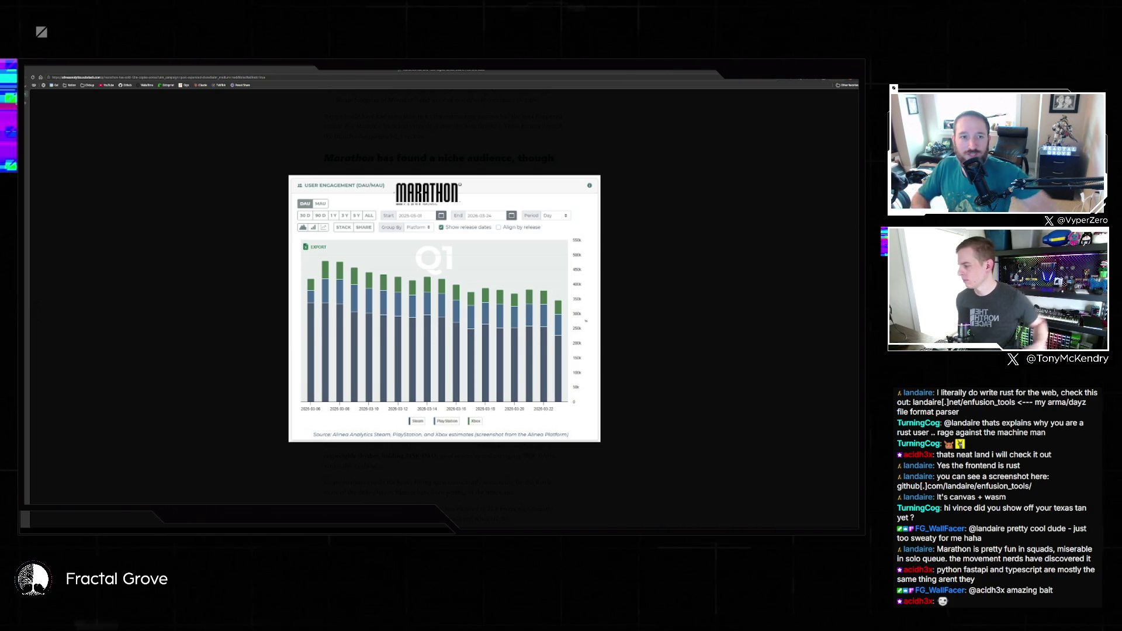
Switch from Edge back to the Unreal Editor window using Alt+Tab
key("alt+Tab")
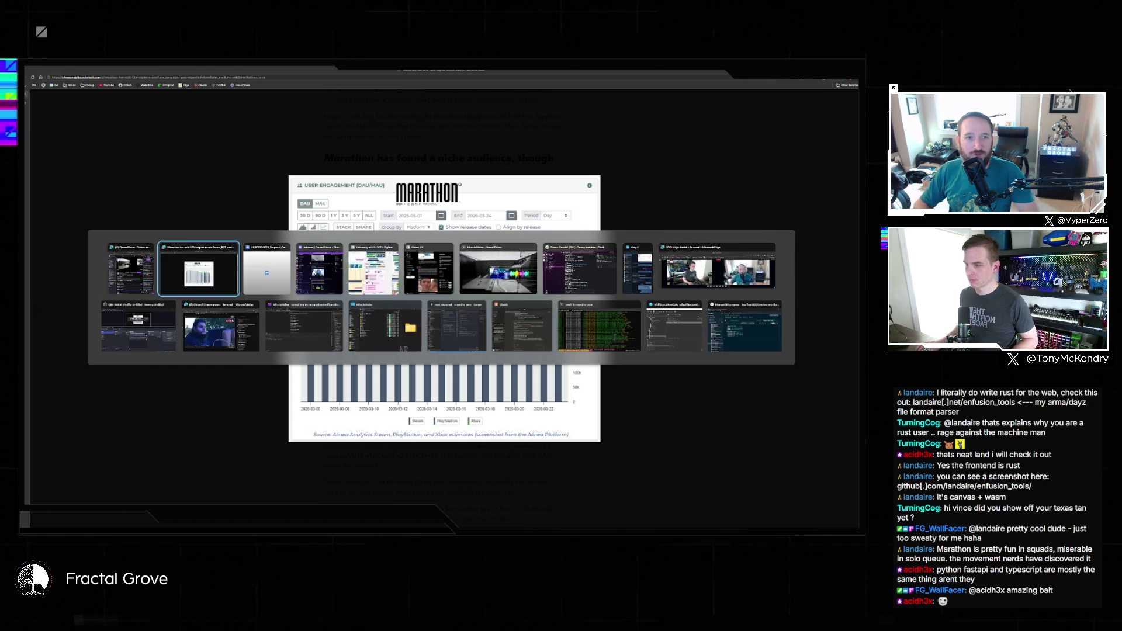
key("Tab")
key("Tab")
key("Tab")
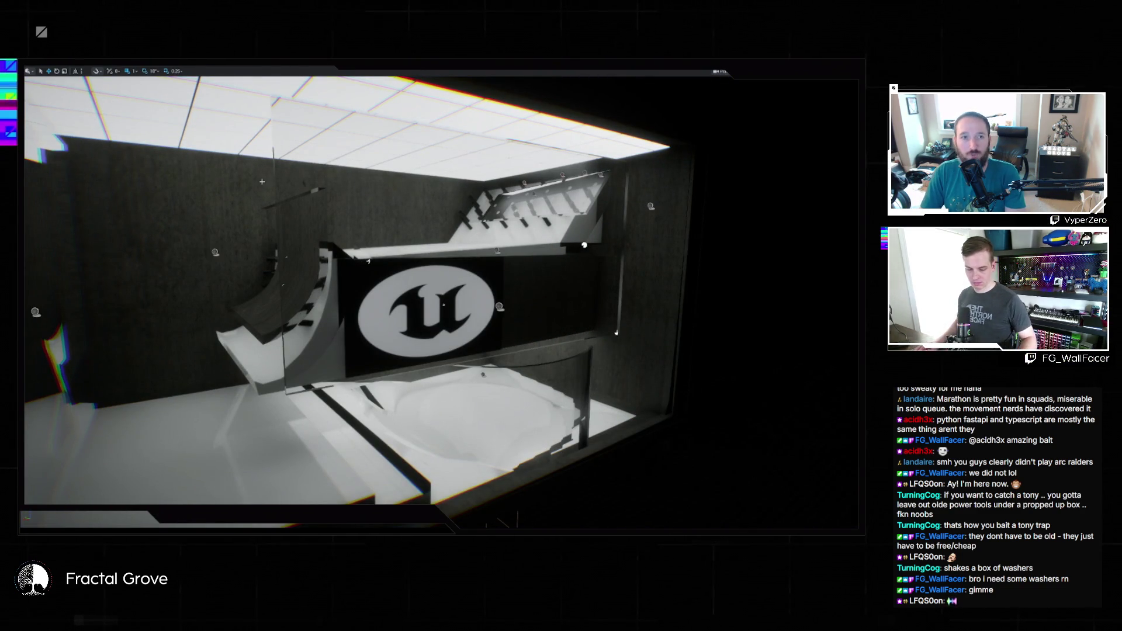
Exit full-viewport mode, select BP_WidgetActor in the Outliner and pick its Widget component
key("F11")
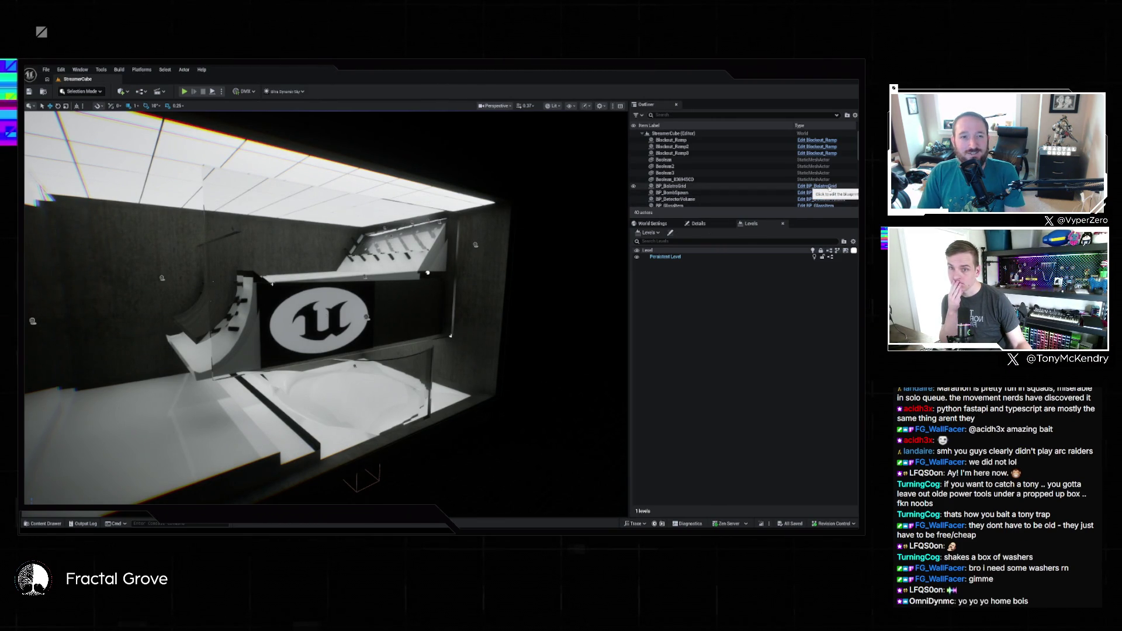
scroll(829, 188, "down", 5)
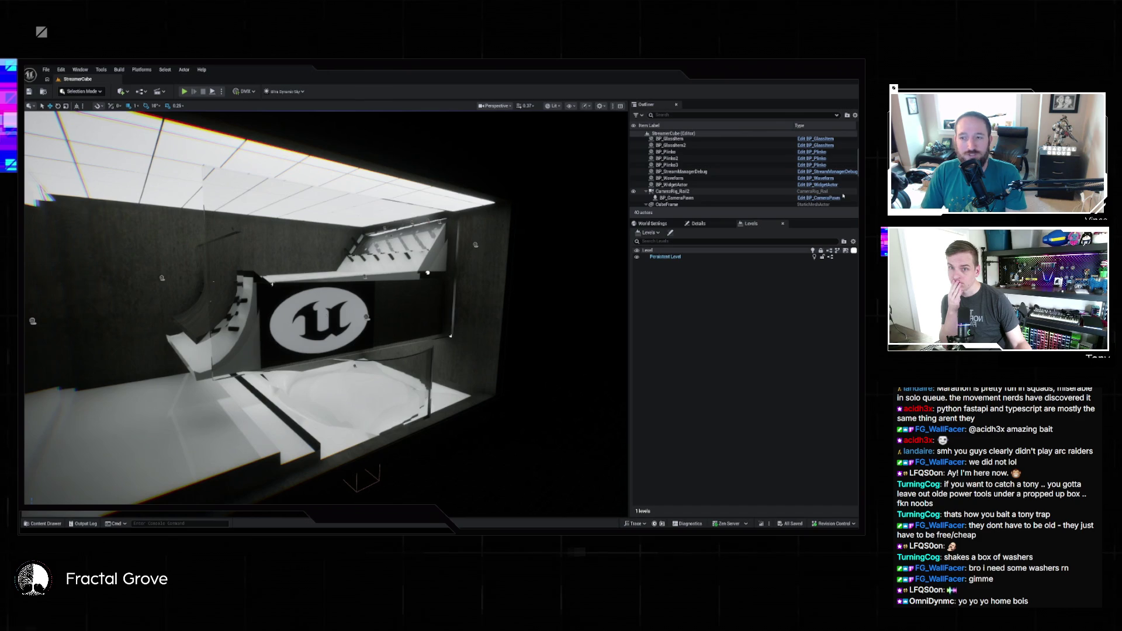
scroll(843, 197, "down", 1)
left_click(709, 175)
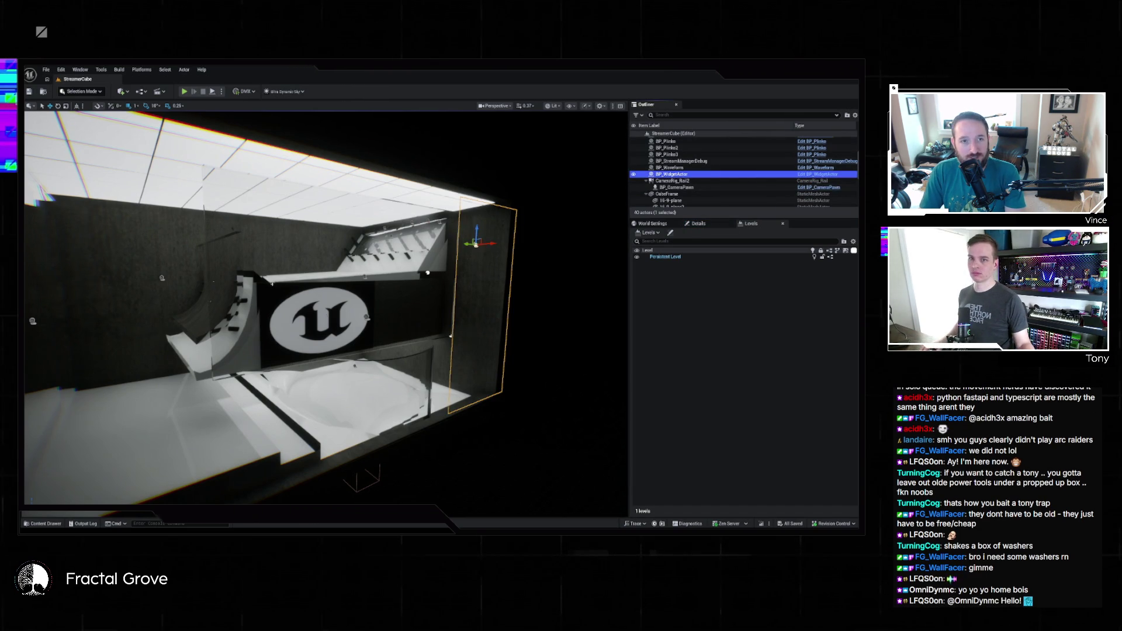
left_click(698, 224)
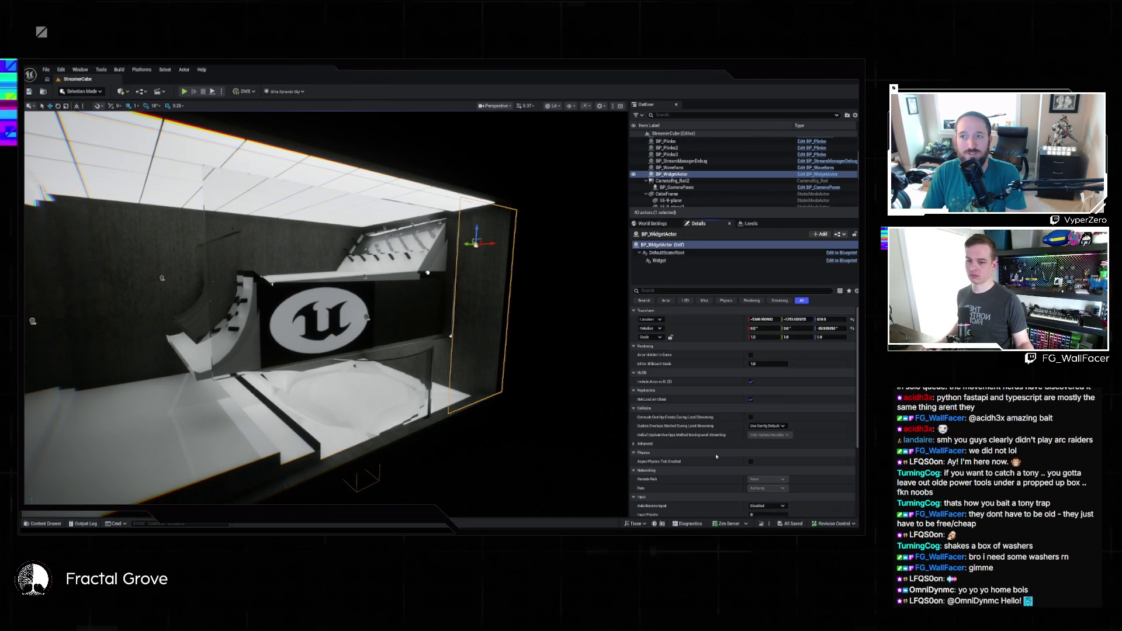
scroll(724, 435, "down", 10)
scroll(725, 434, "up", 10)
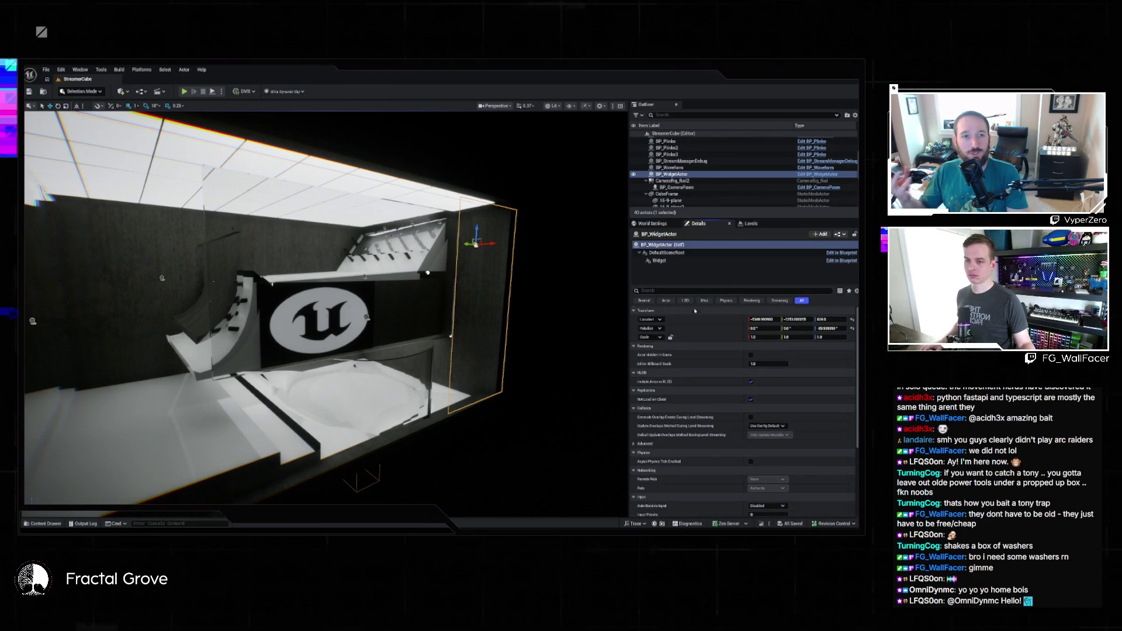
left_click(669, 261)
scroll(742, 409, "down", 5)
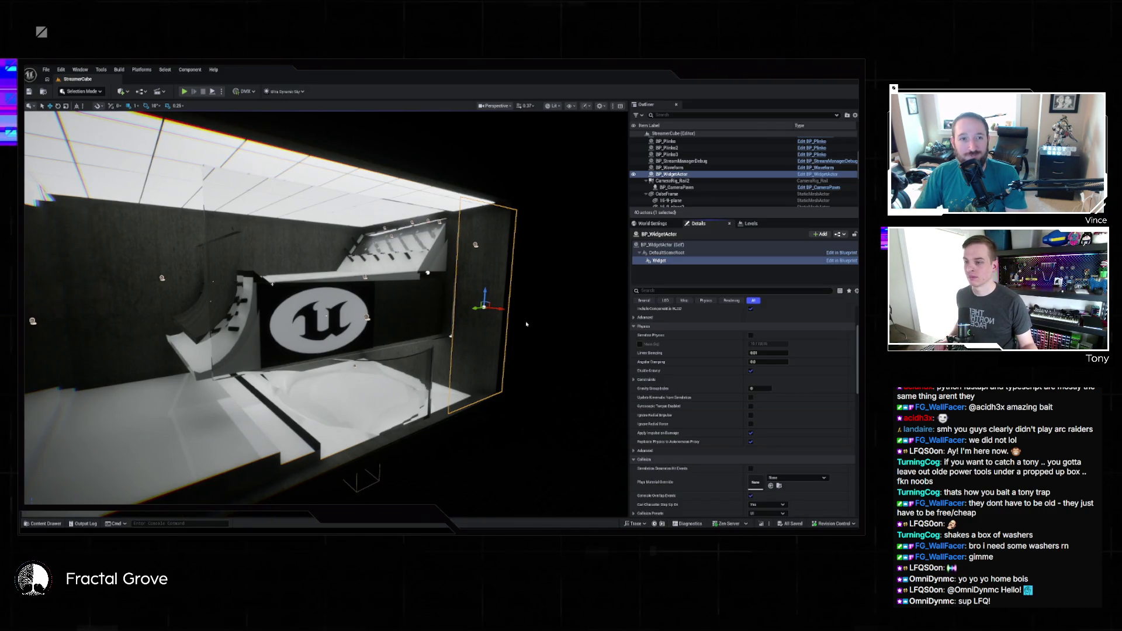
Fly the viewport camera back from the cube and scroll through the Widget component's Details sections
left_click_drag(525, 323, 486, 338)
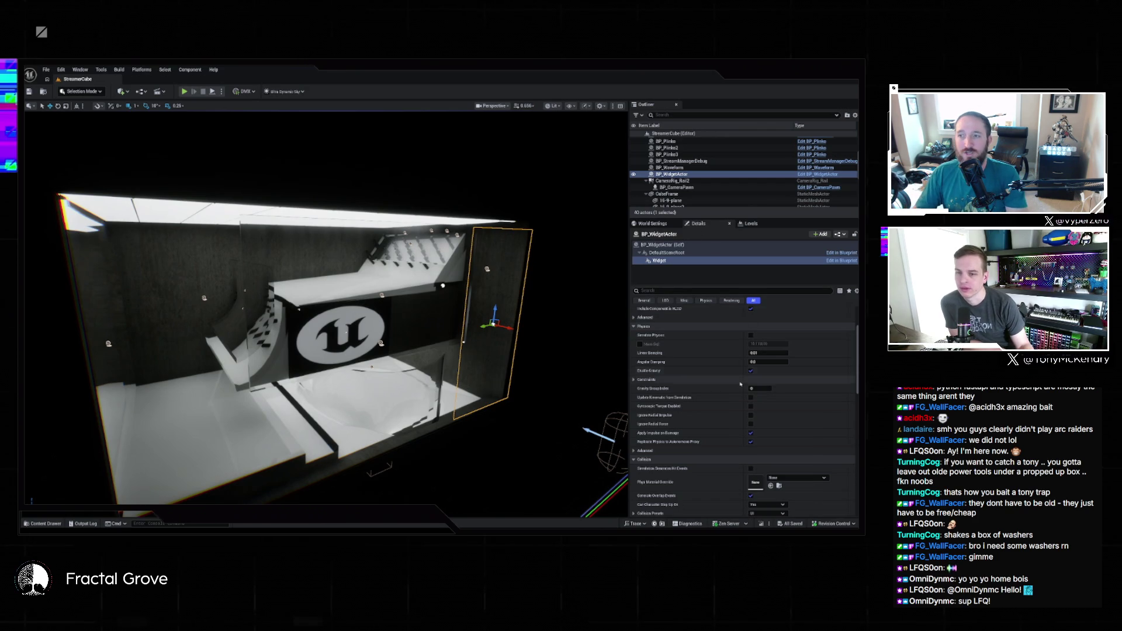
scroll(647, 362, "up", 3)
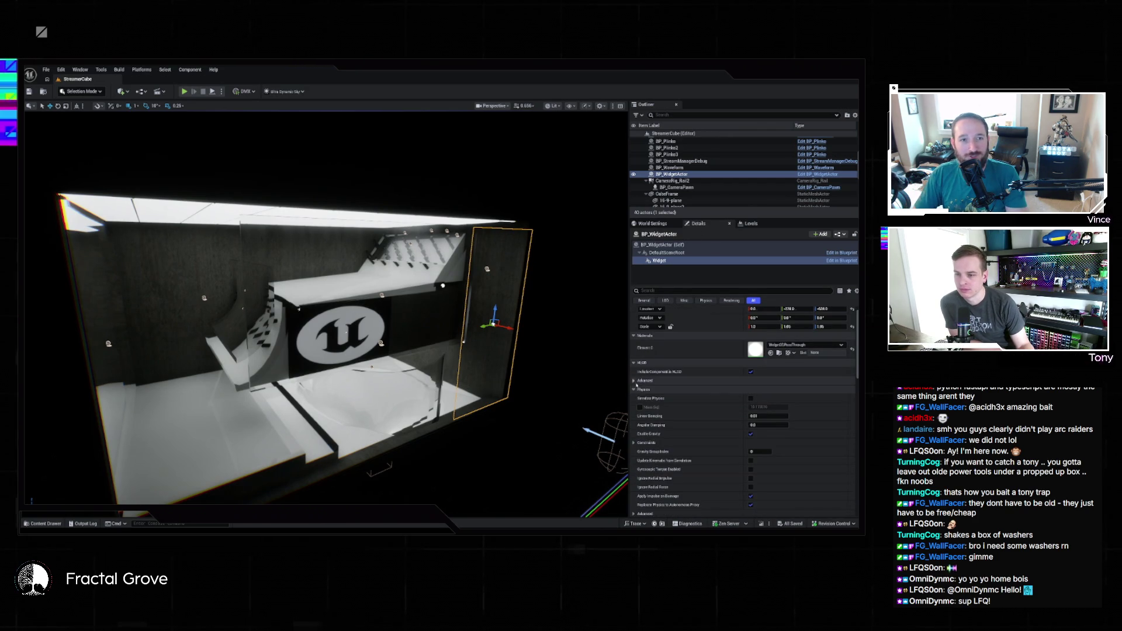
scroll(649, 374, "down", 10)
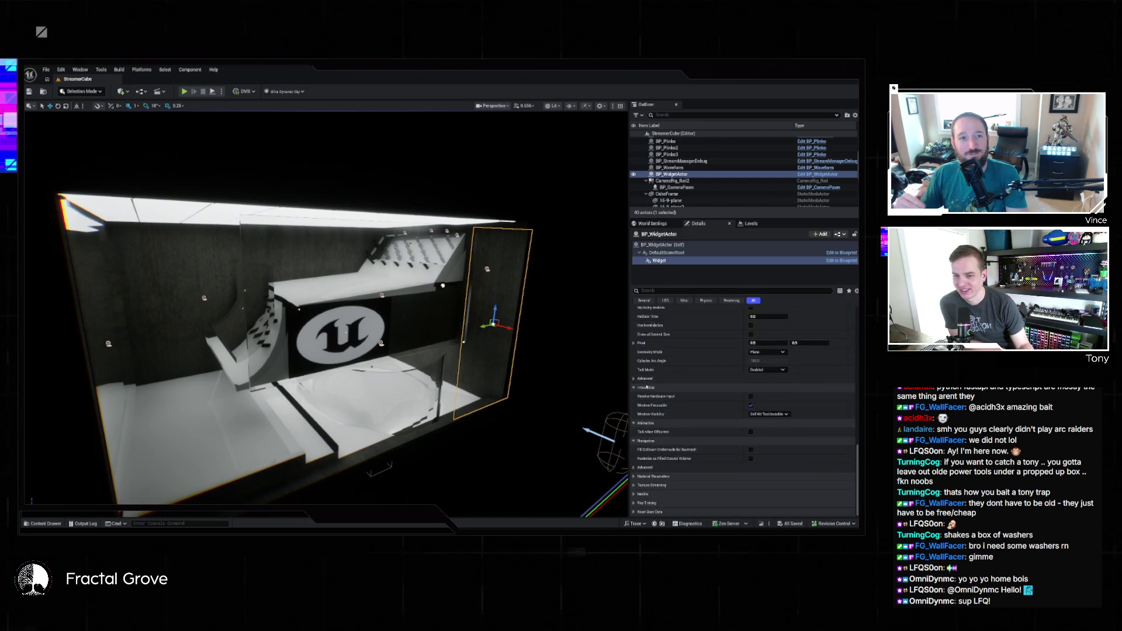
scroll(689, 391, "down", 3)
scroll(728, 393, "up", 3)
Open W_Chat from the Game › Chat folder and select ChatList in its Hierarchy panel
left_click(793, 385)
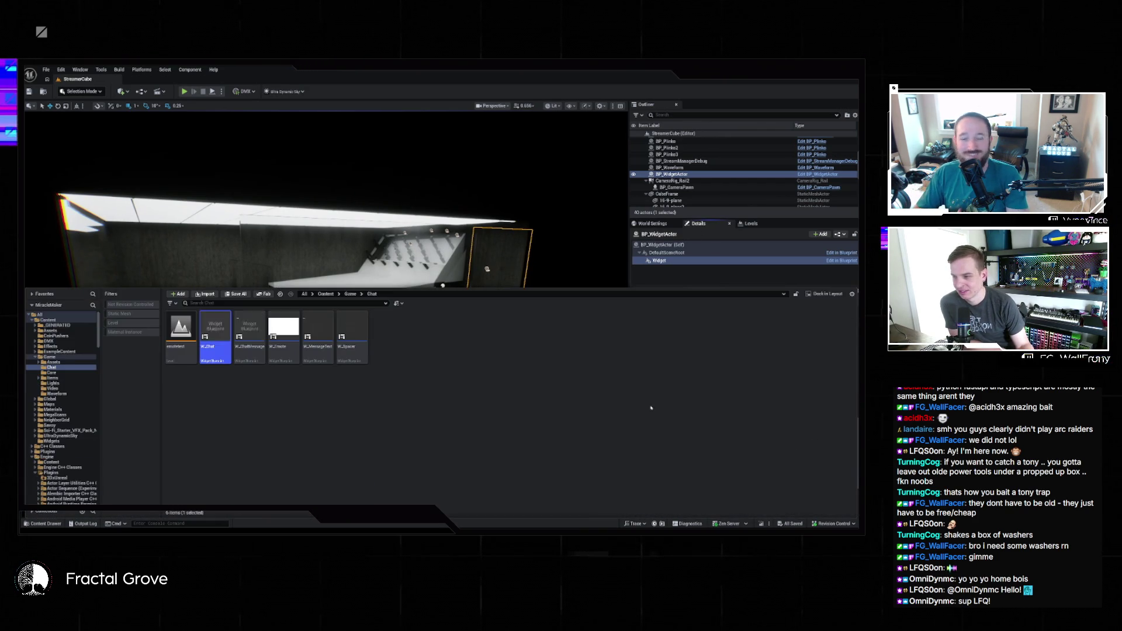
double_click(225, 336)
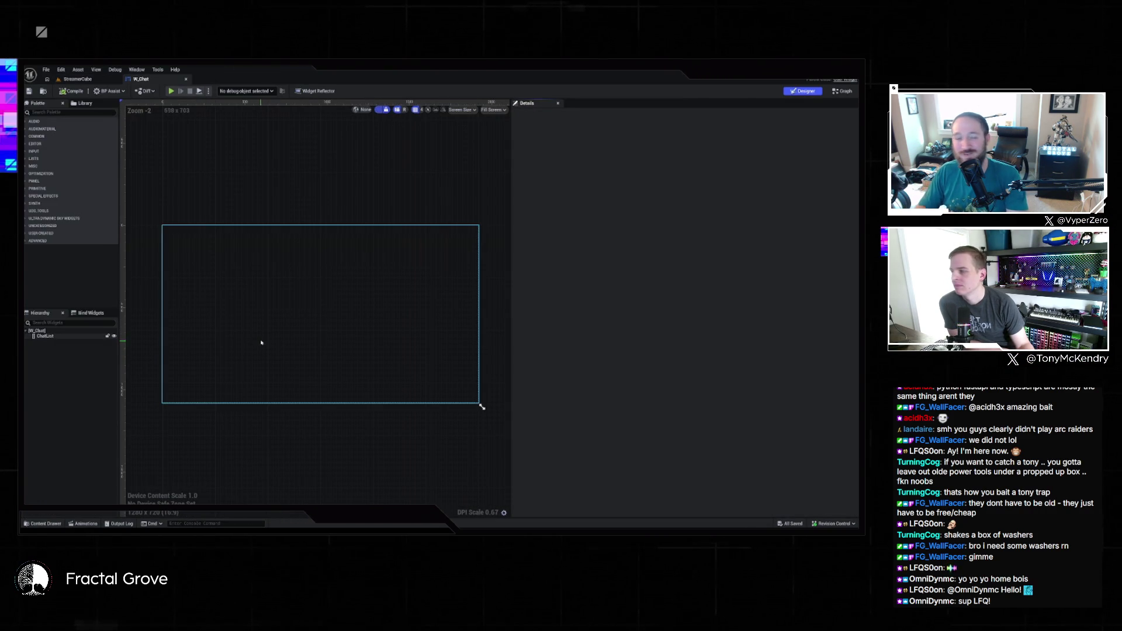
left_click(45, 336)
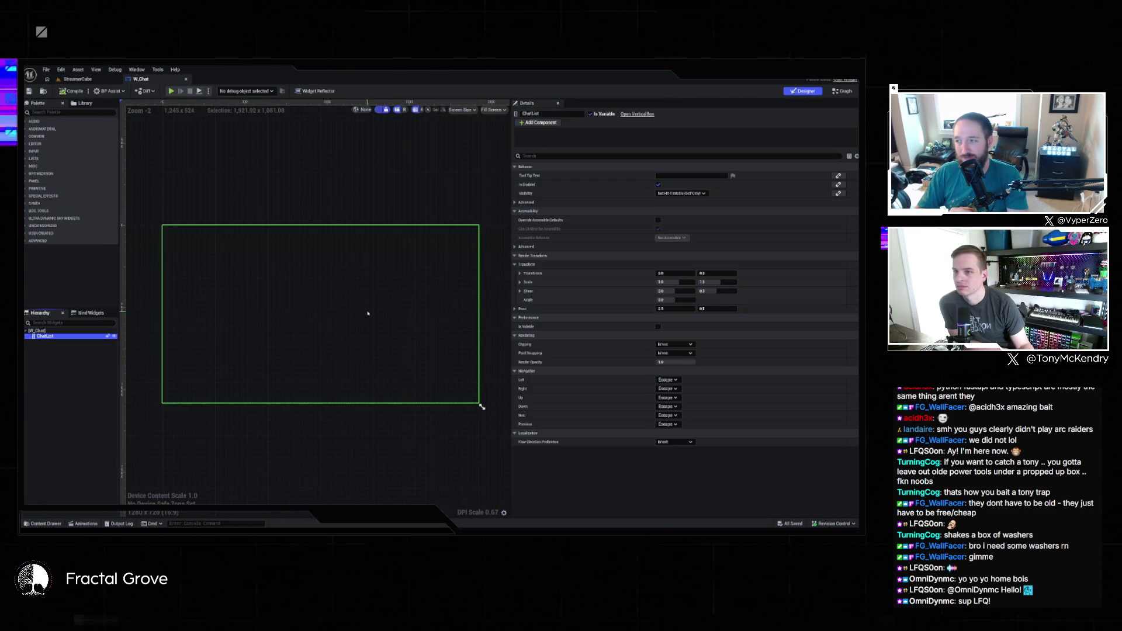
left_click(47, 524)
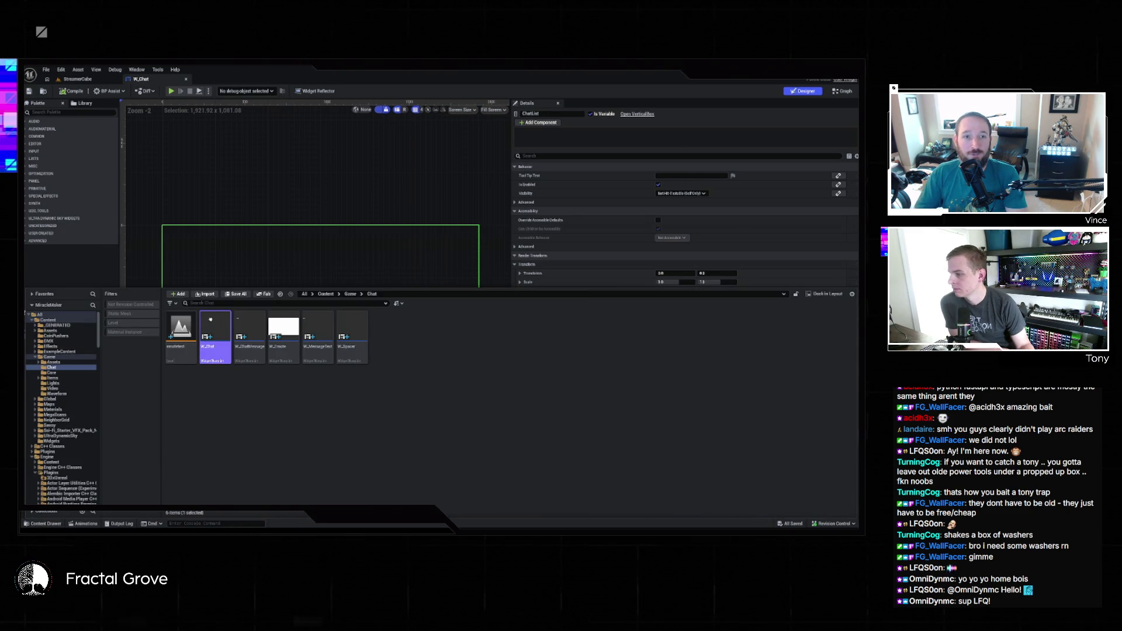
mouse_move(210, 319)
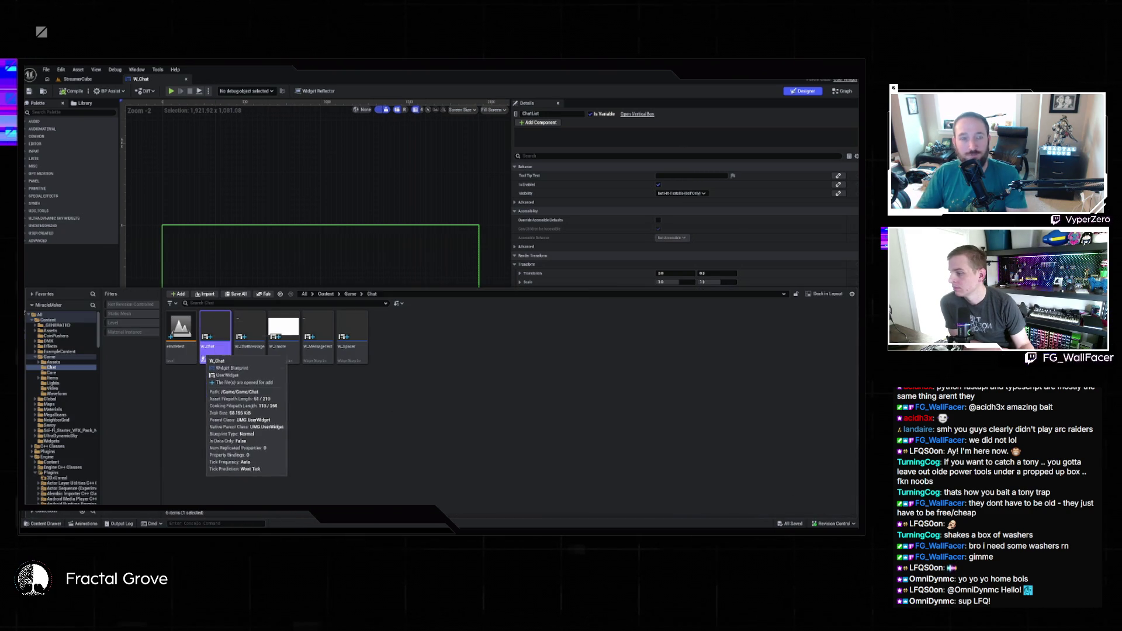
left_click(232, 389)
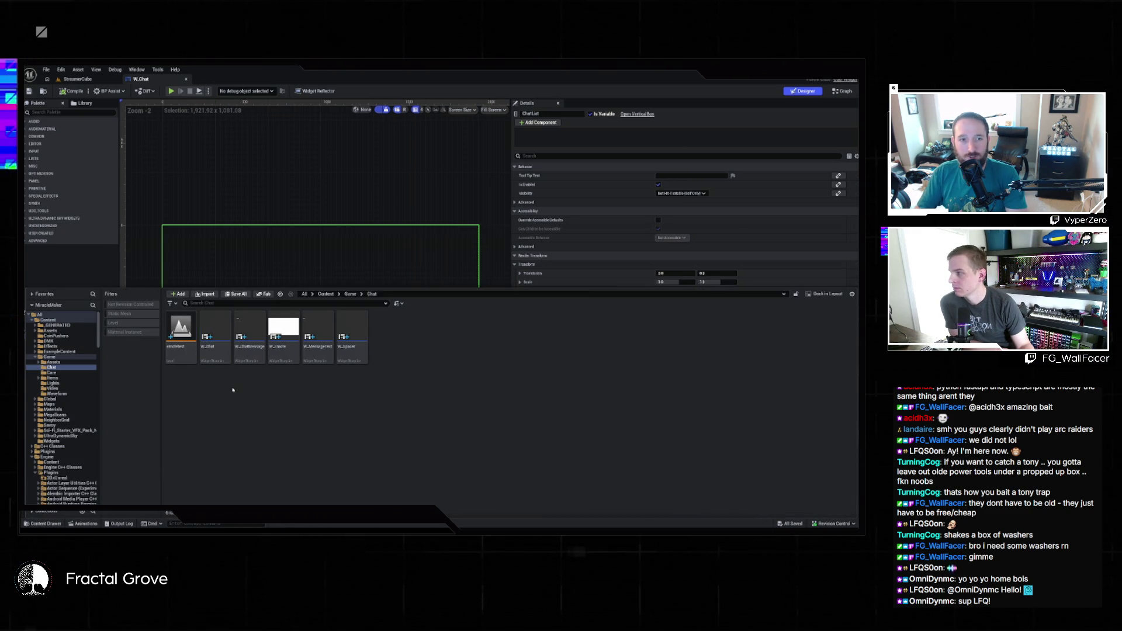
left_click(95, 271)
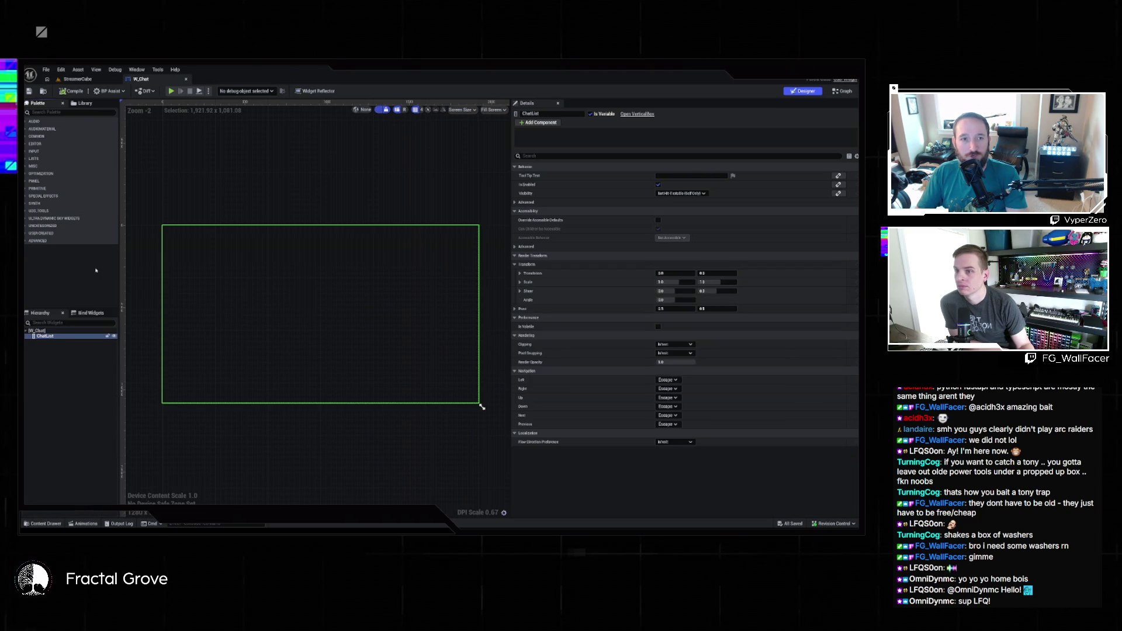
left_click(47, 337)
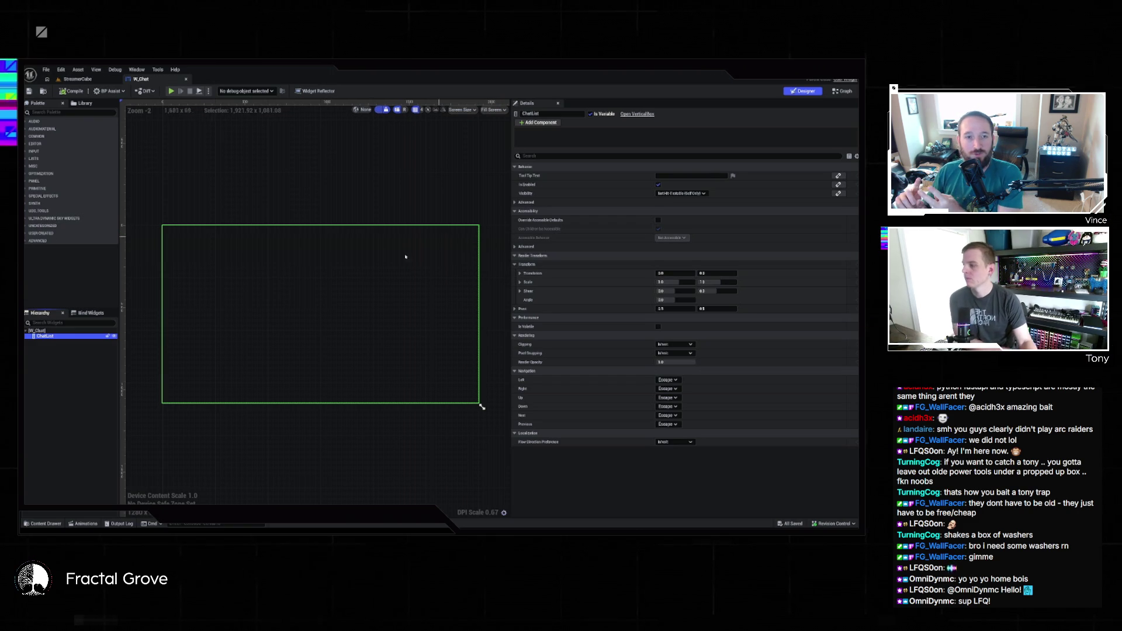
Replace the ChatList Vertical Box with a Scroll Box and confirm the swap
right_click(44, 336)
mouse_move(73, 415)
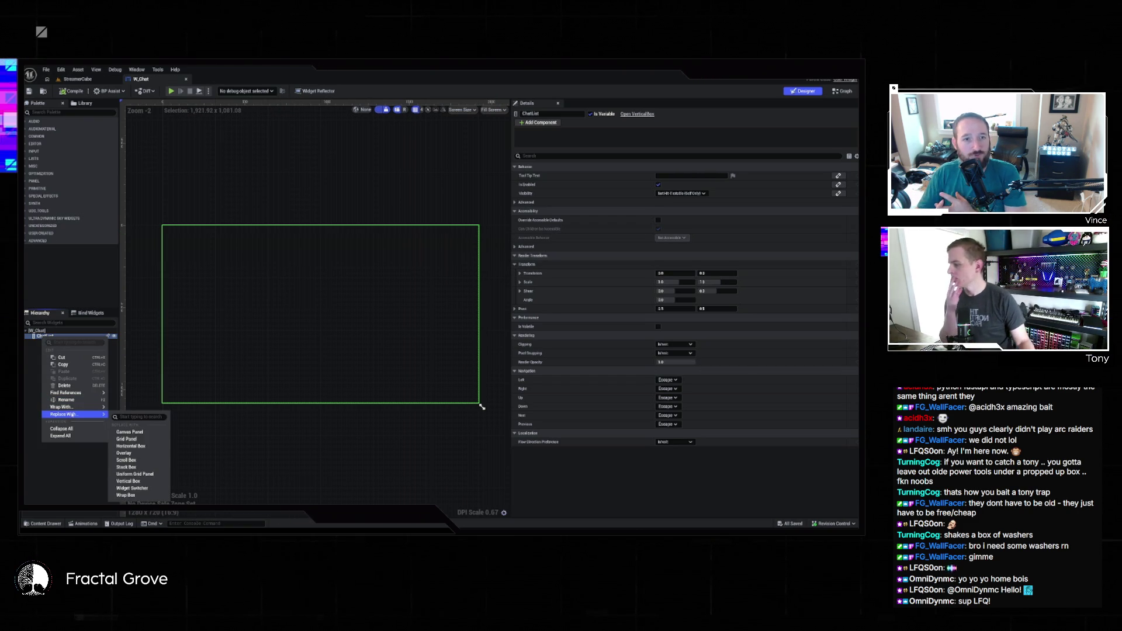
left_click(127, 460)
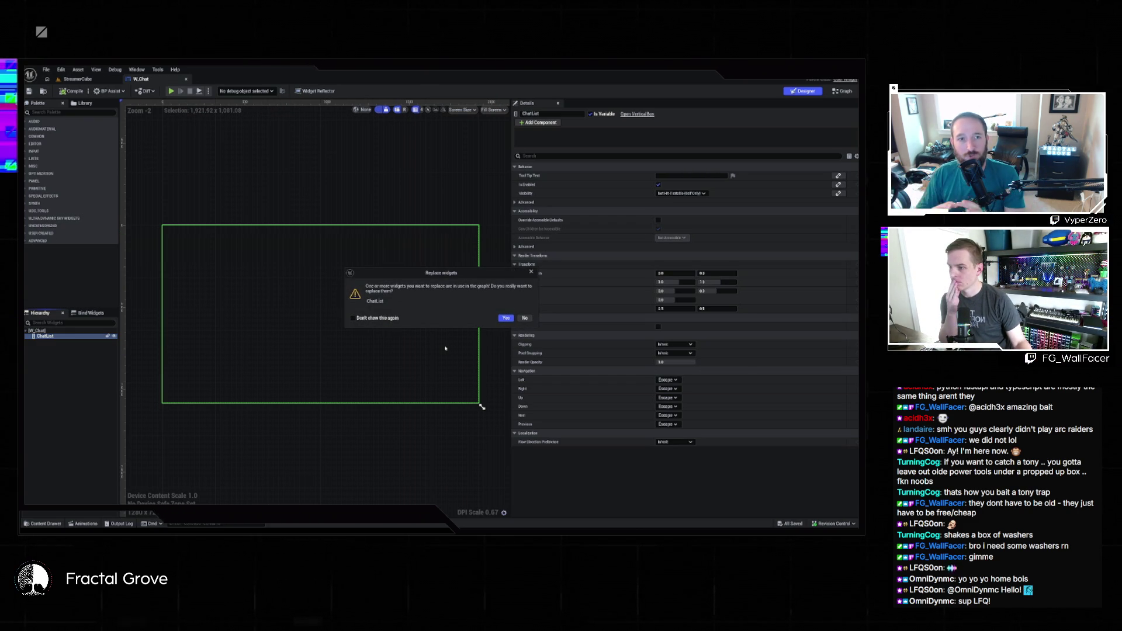
left_click(506, 318)
Set the new ChatList scroll box's Scroll Bar Visibility to Hidden
left_click(61, 339)
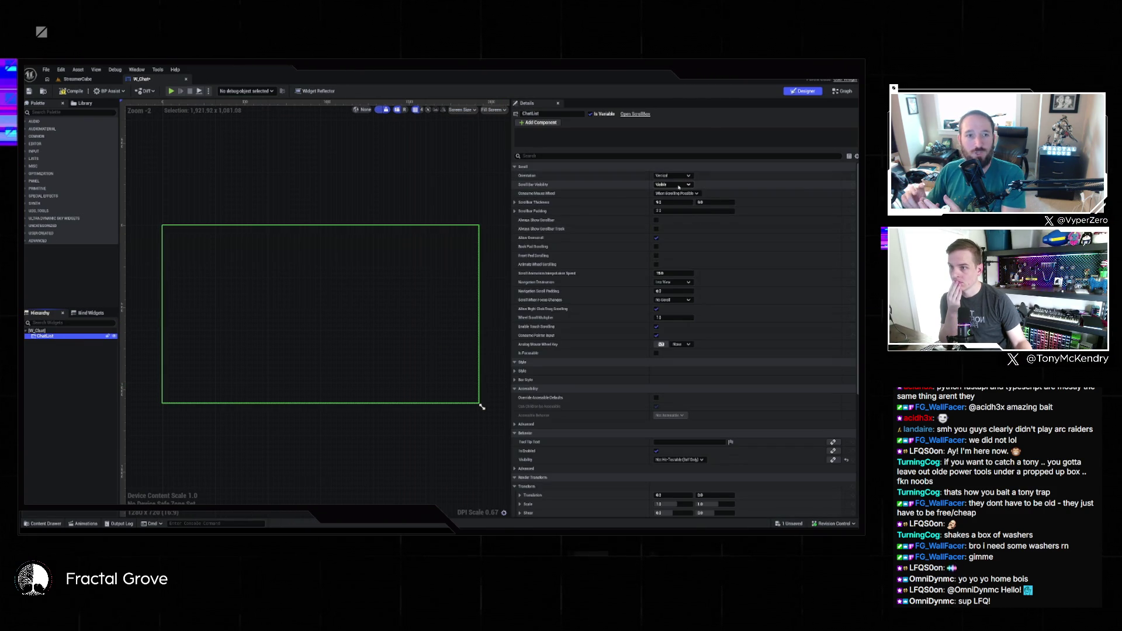
left_click(672, 184)
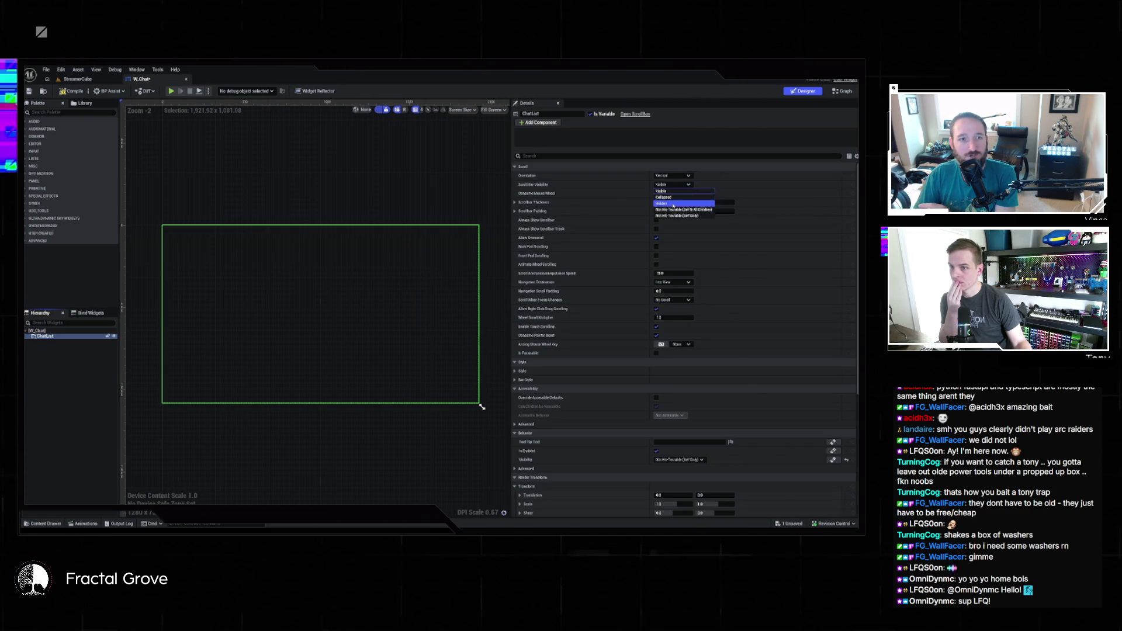
left_click(663, 203)
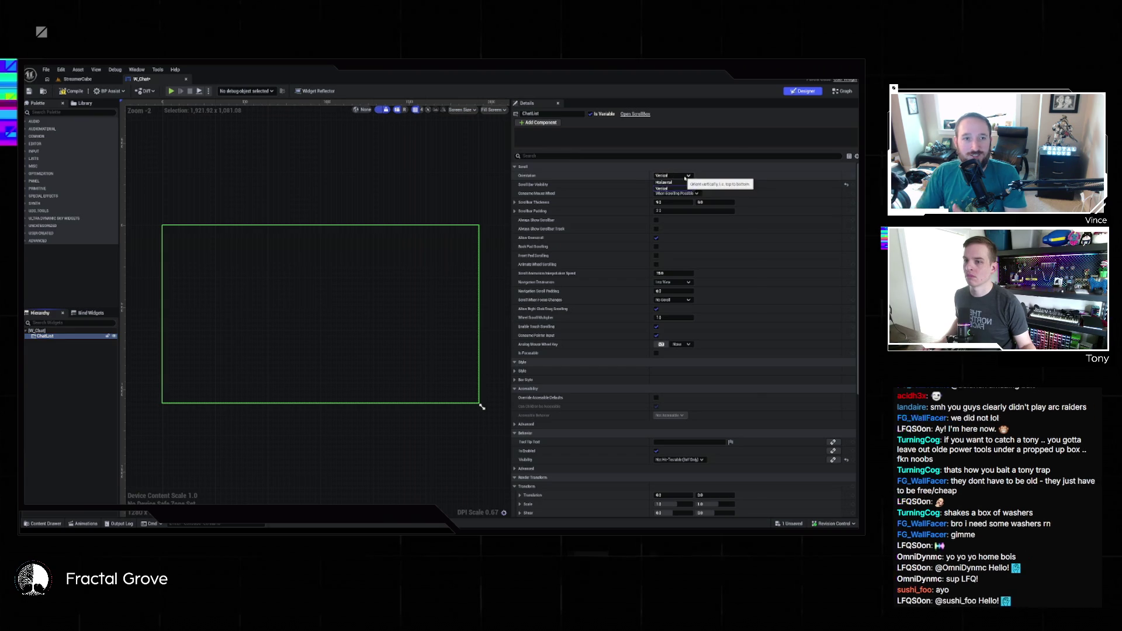
left_click(627, 155)
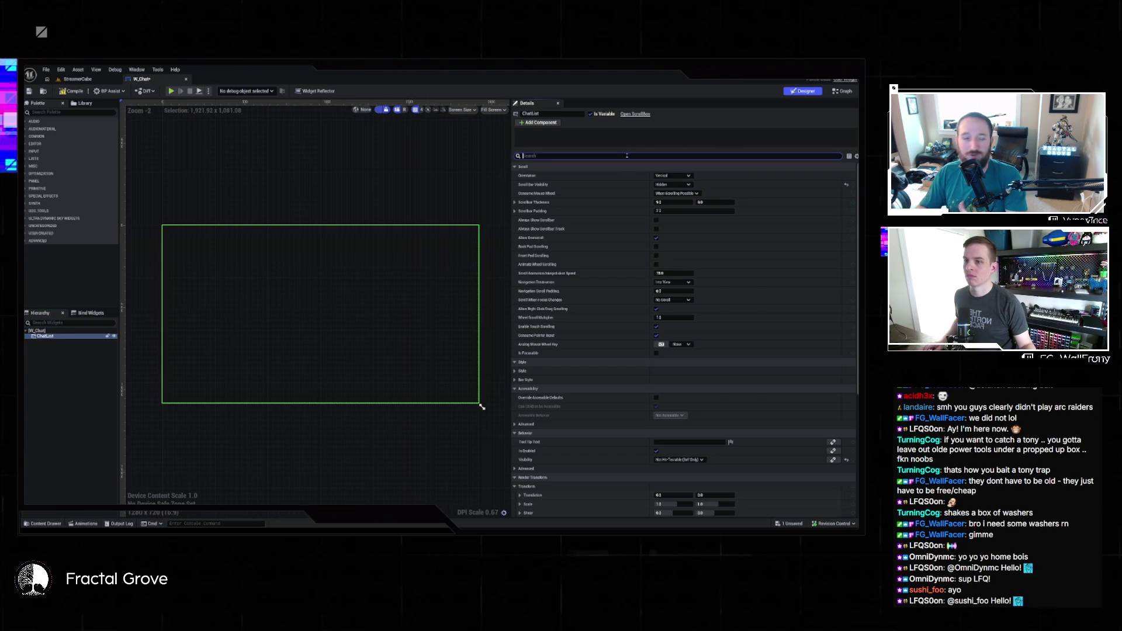
type("di")
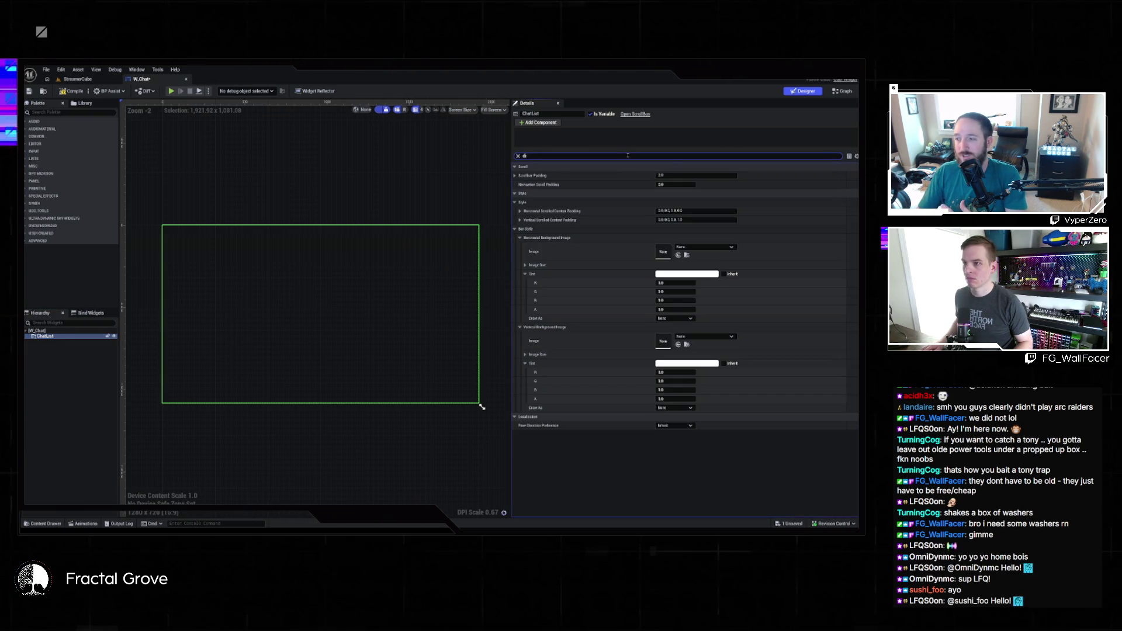
type("r")
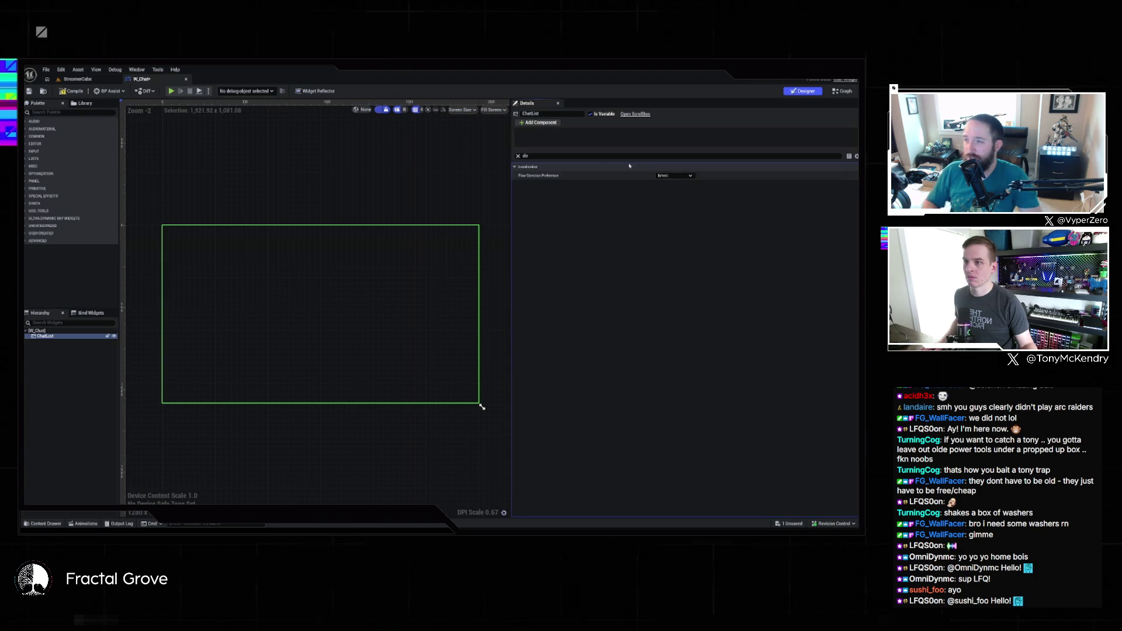
left_click(522, 156)
type("im")
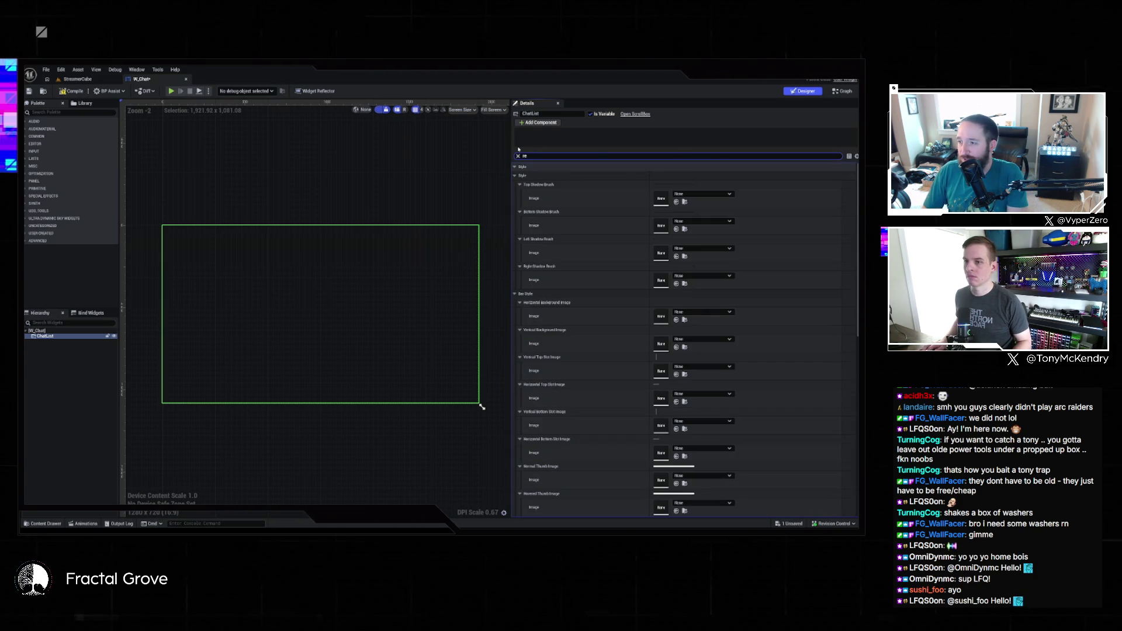
type("er")
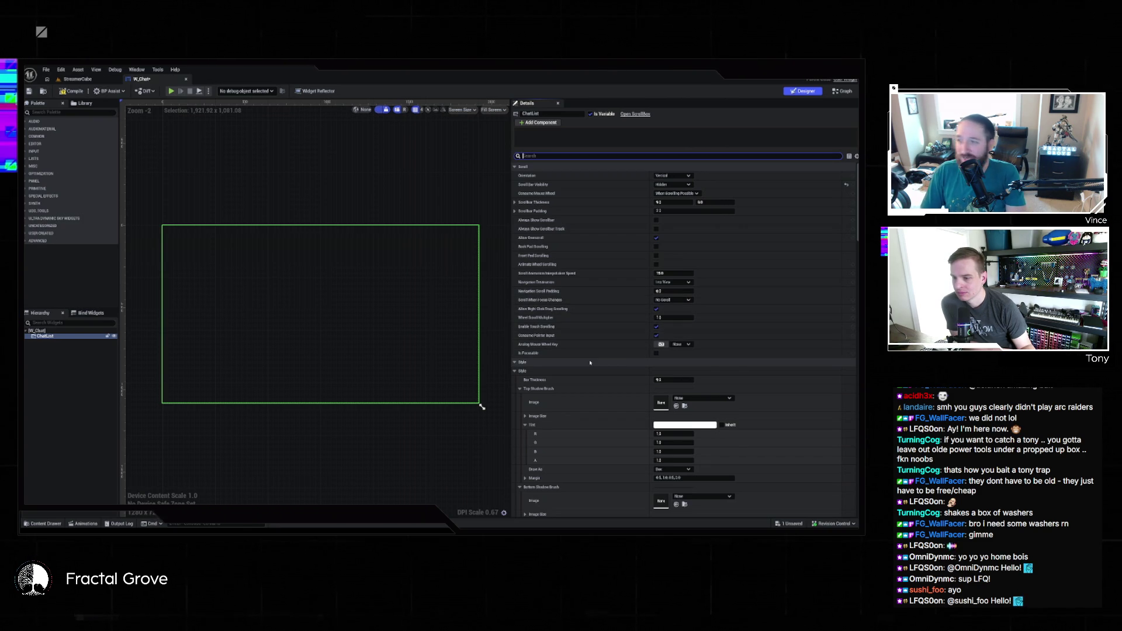
scroll(590, 362, "down", 10)
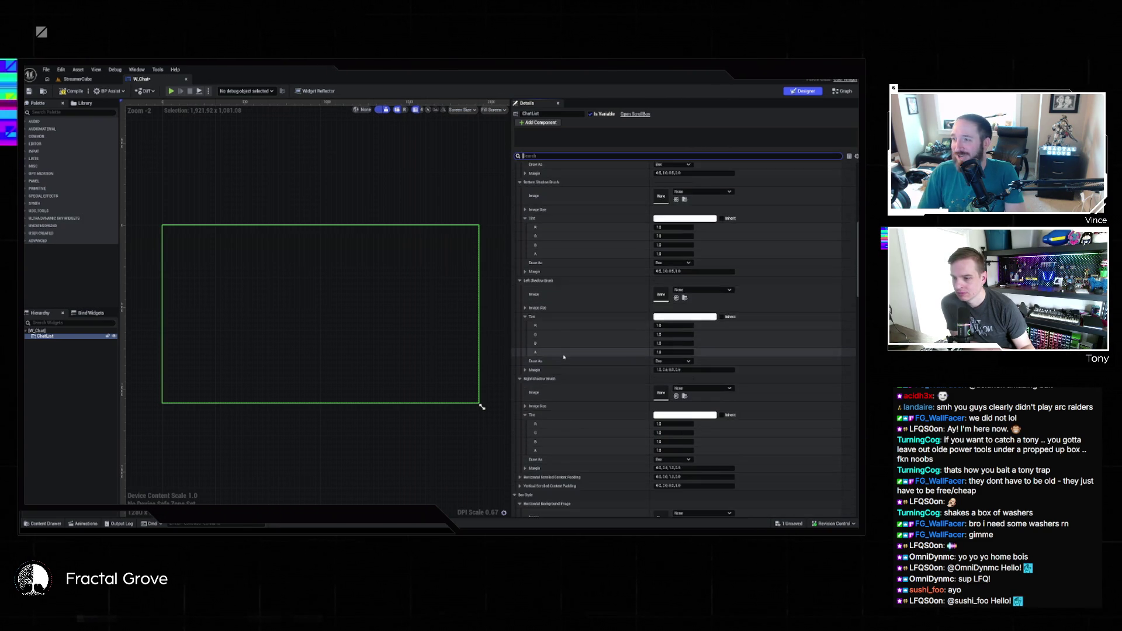
scroll(563, 357, "down", 5)
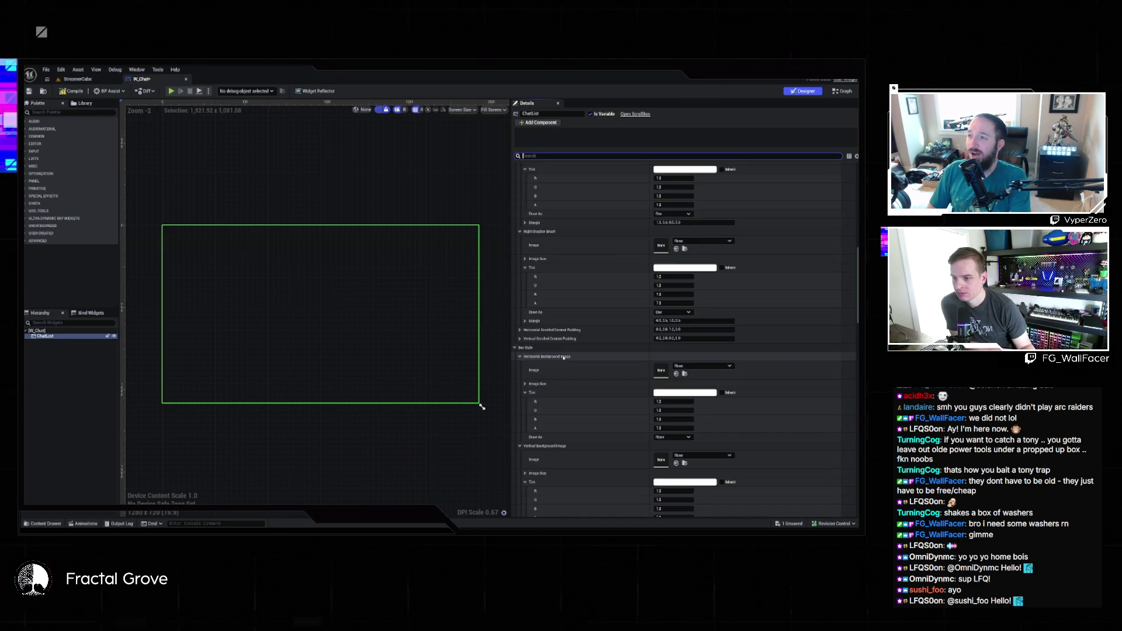
scroll(563, 357, "down", 2)
left_click(515, 295)
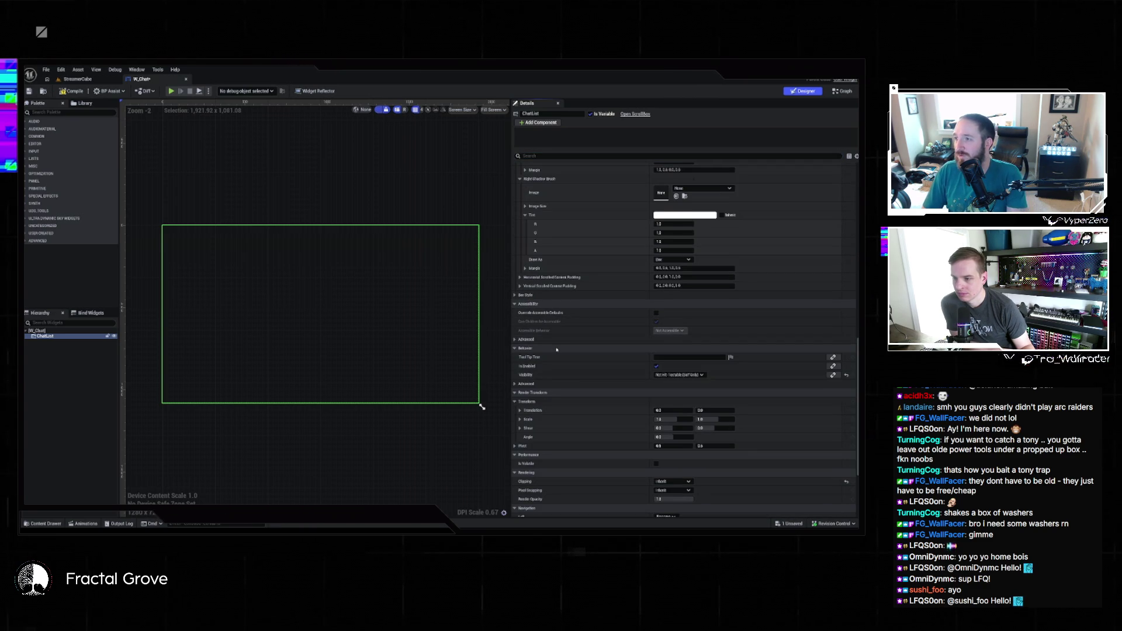
scroll(555, 348, "down", 3)
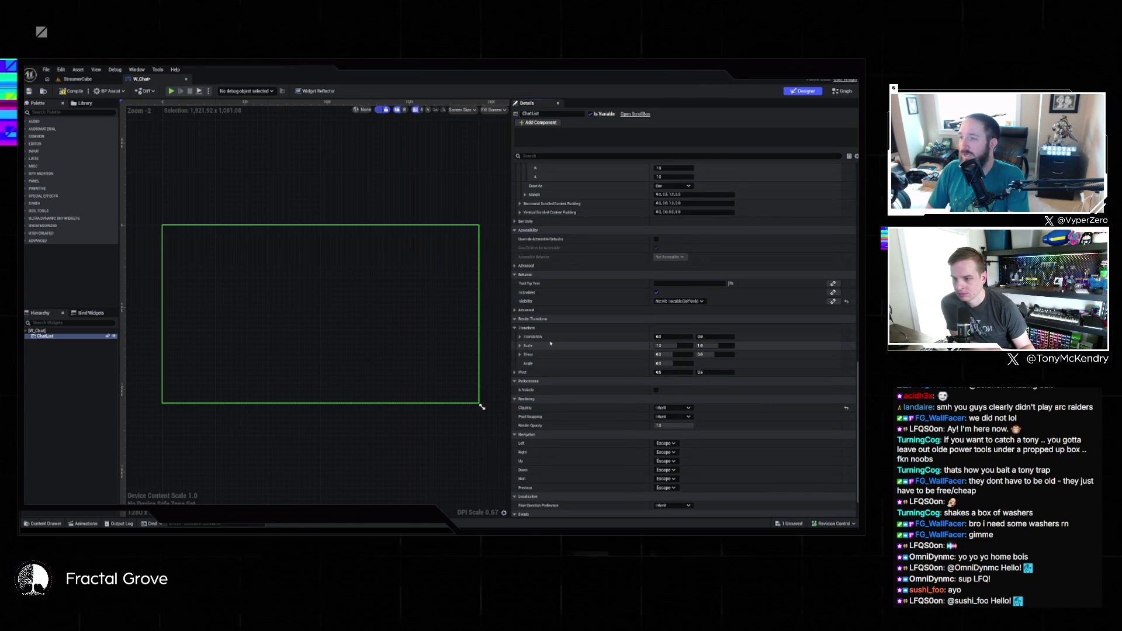
scroll(550, 344, "down", 2)
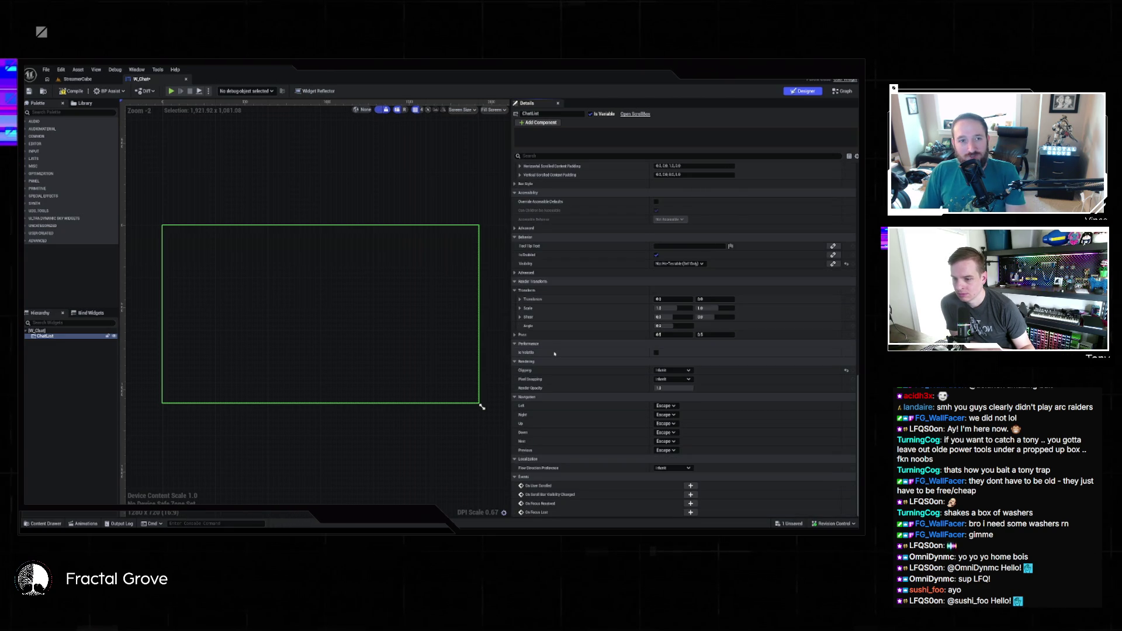
scroll(554, 353, "up", 10)
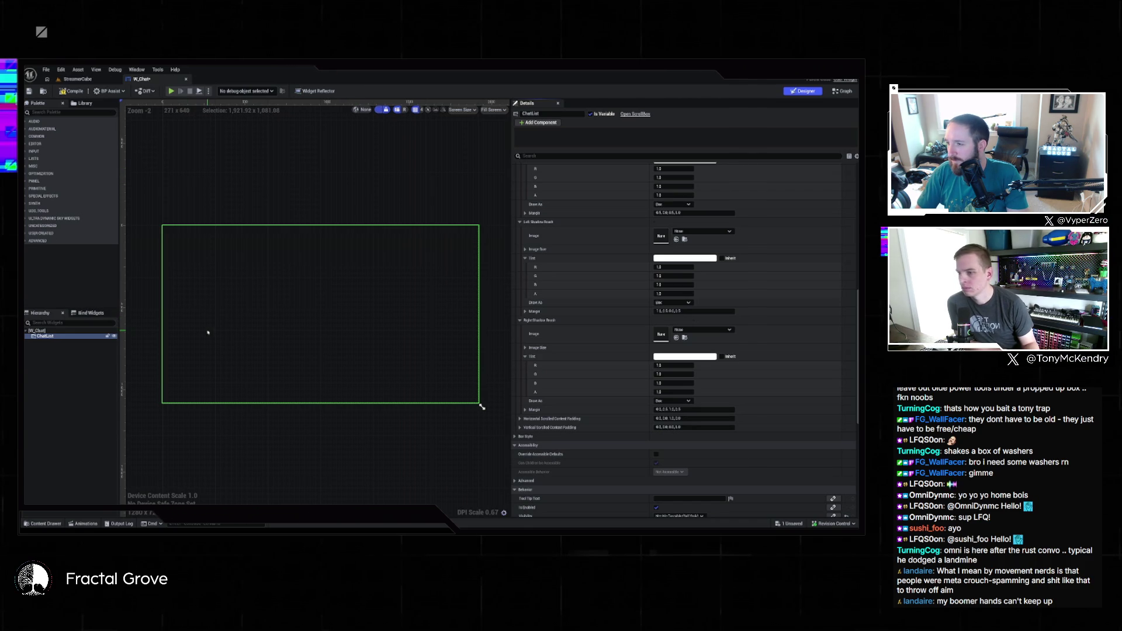
Swap ChatList back to a Vertical Box, confirm the replacement, and reselect ChatList
right_click(62, 337)
mouse_move(88, 416)
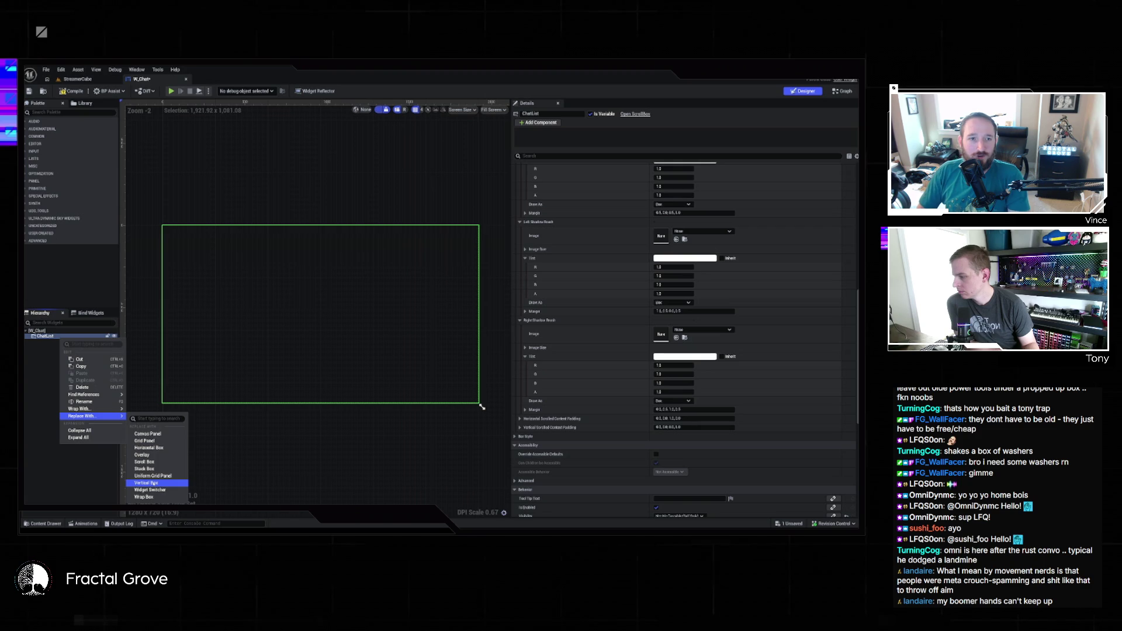
left_click(154, 483)
left_click(505, 318)
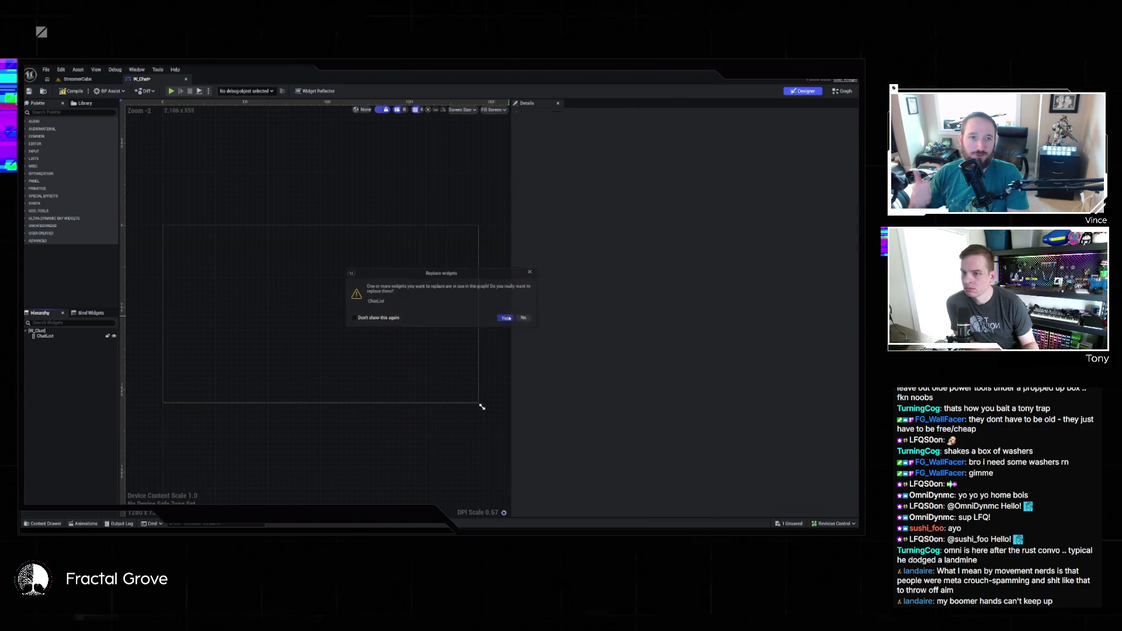
left_click(70, 337)
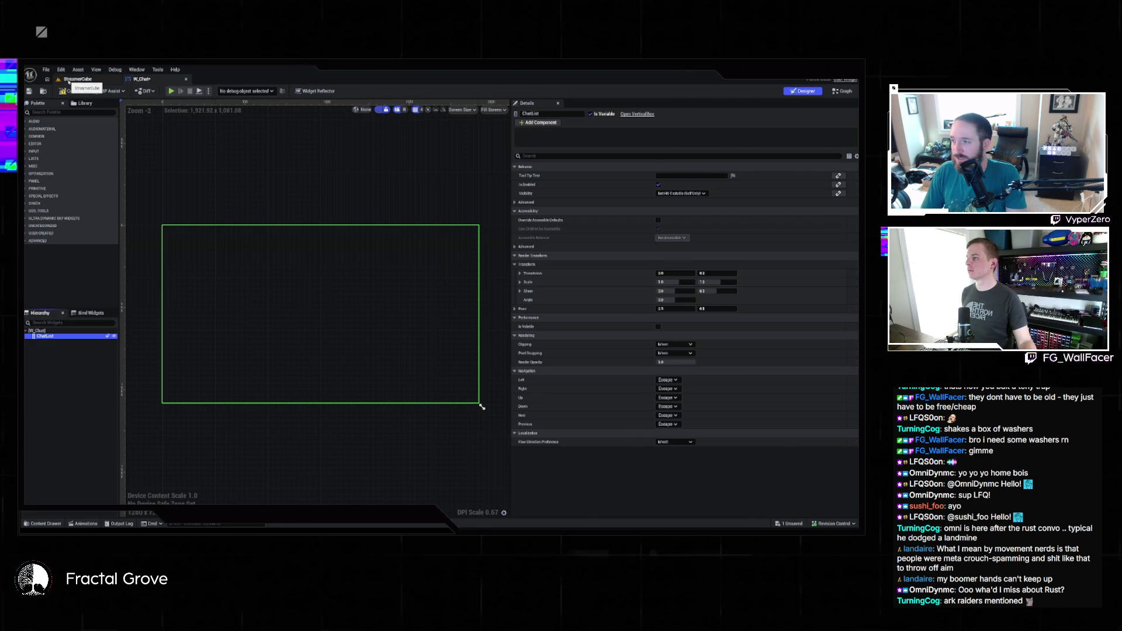
Play the StreamerCube level in the editor, view it in immersive fullscreen, then exit fullscreen
left_click(78, 79)
key("alt+p")
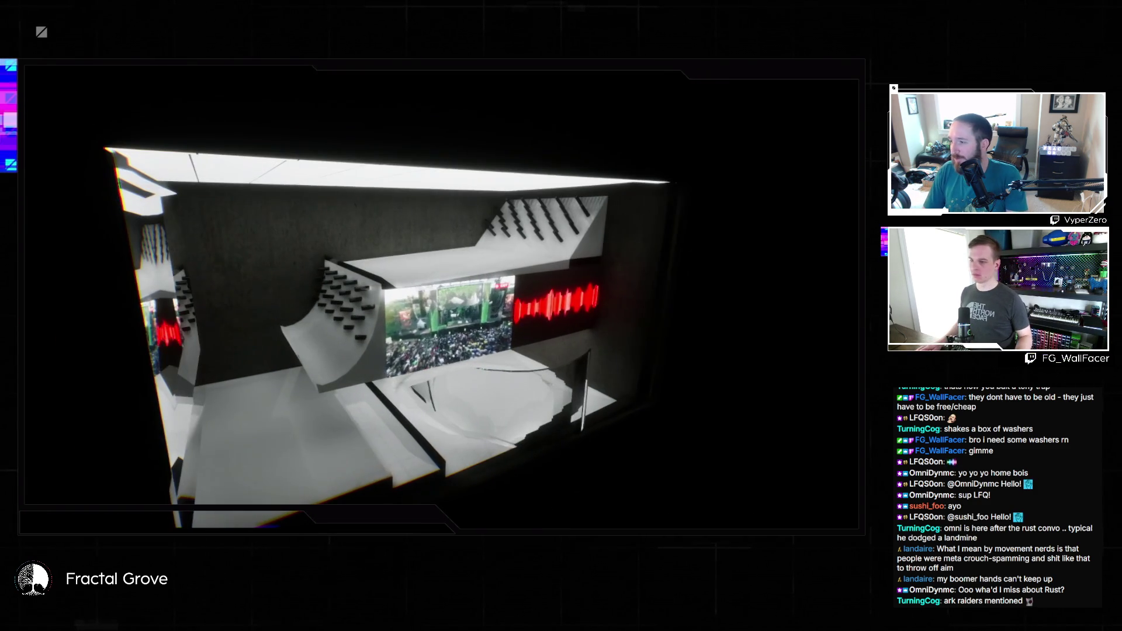
key("F11")
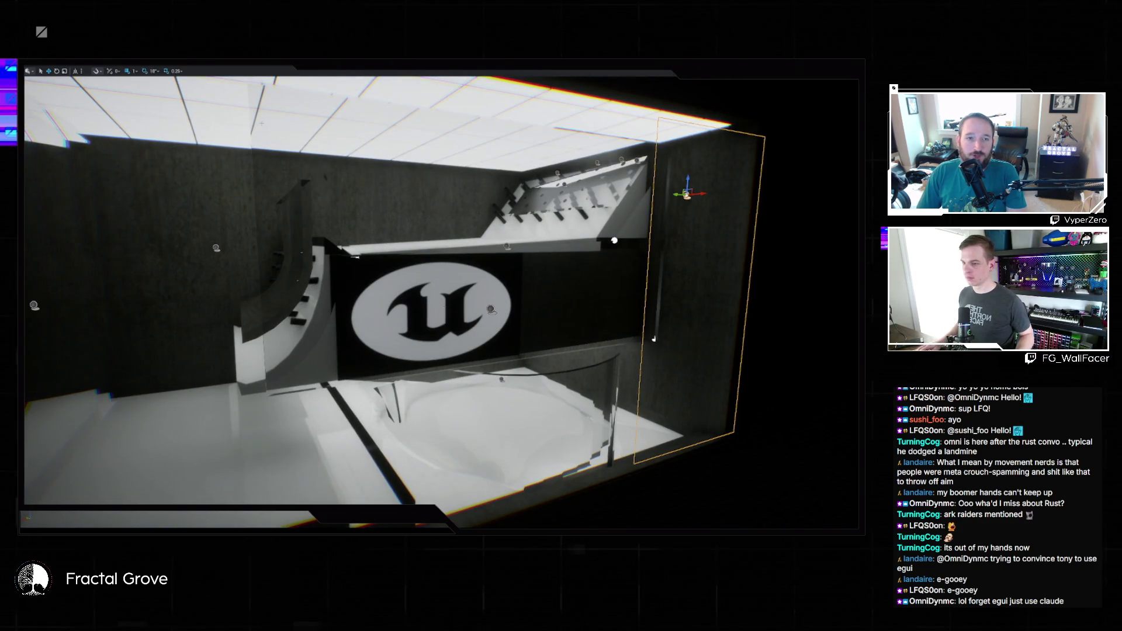
key("F11")
Give ChatList a Render Transform Scale Y of -1.0, save W_Chat, and return to StreamerCube
left_click(141, 79)
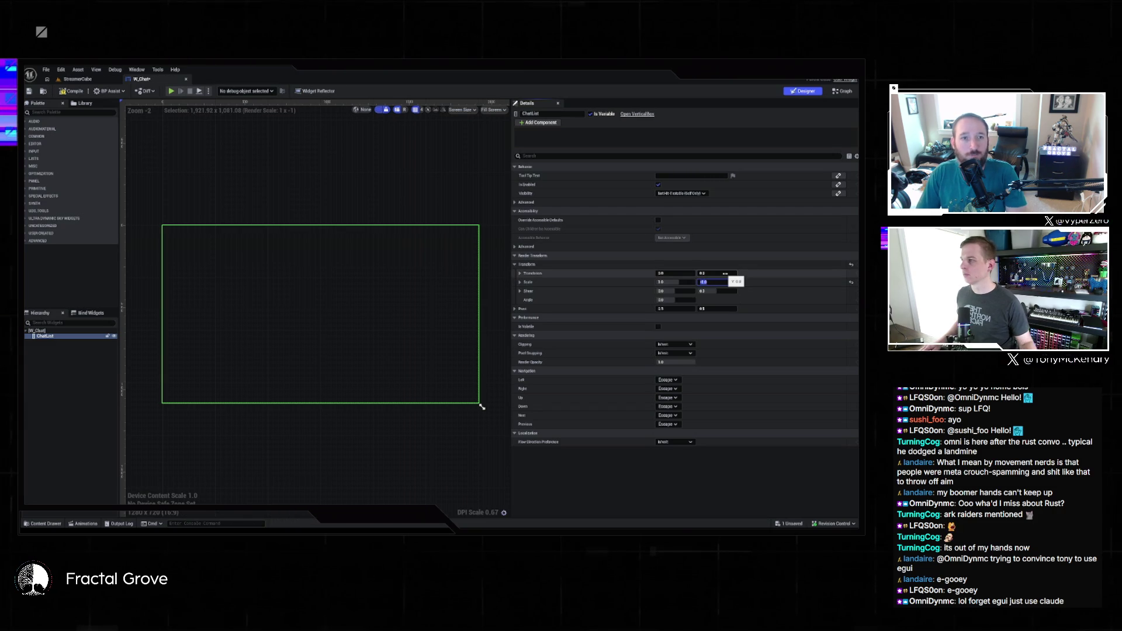
key("Return")
key("ctrl+s")
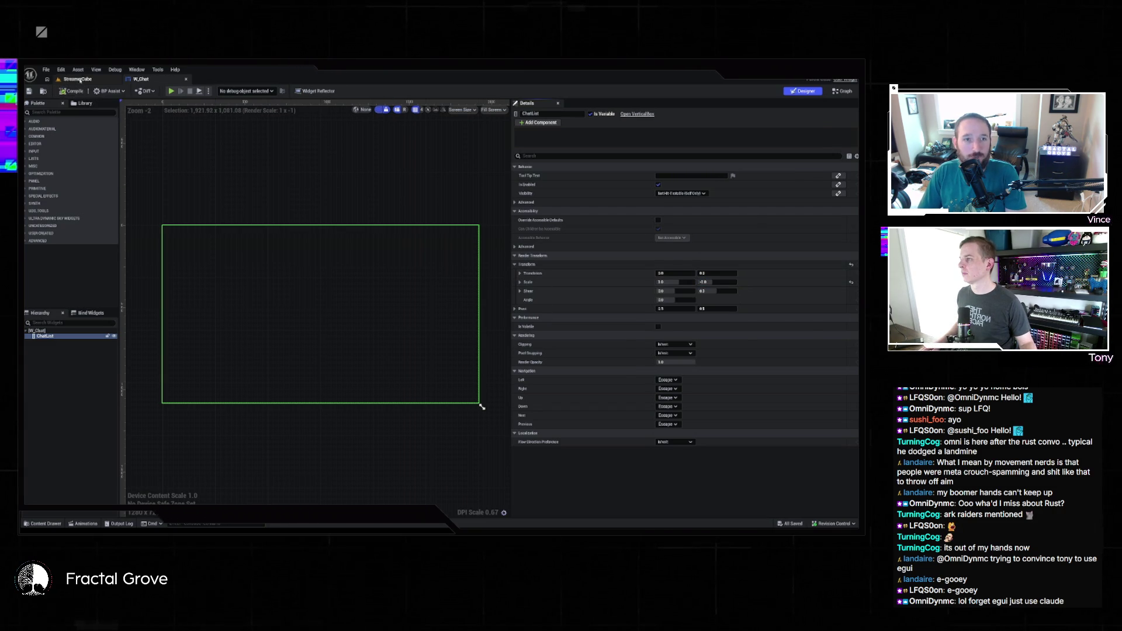
left_click(80, 80)
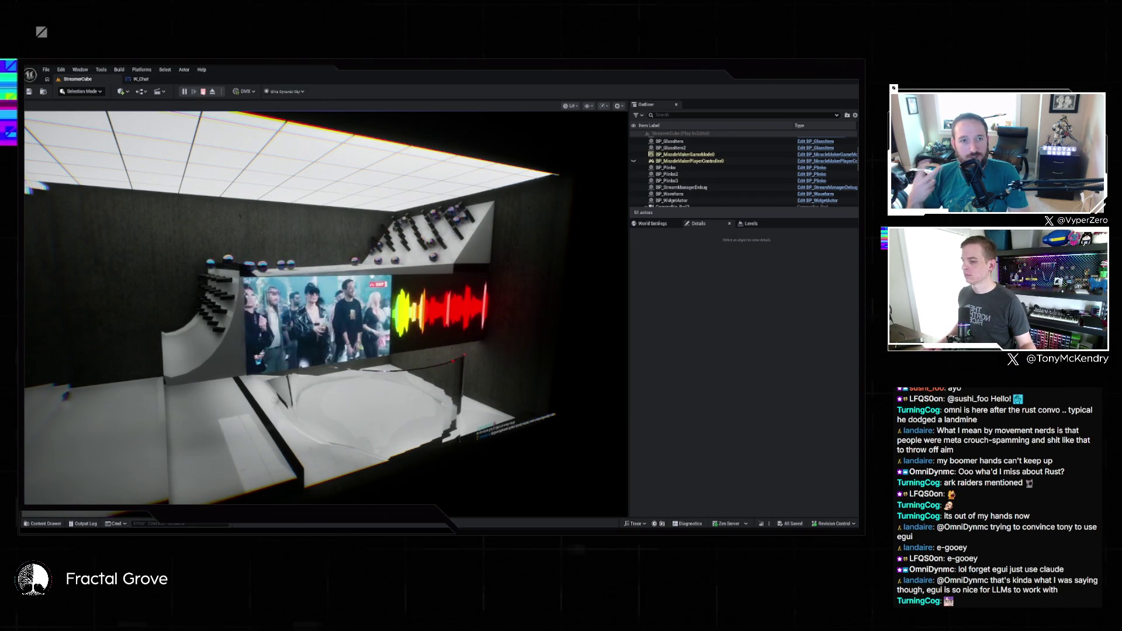
Stop the preview, look over W_Chat's event graph, and replay StreamerCube with Alt+P
left_click(203, 91)
left_click(140, 79)
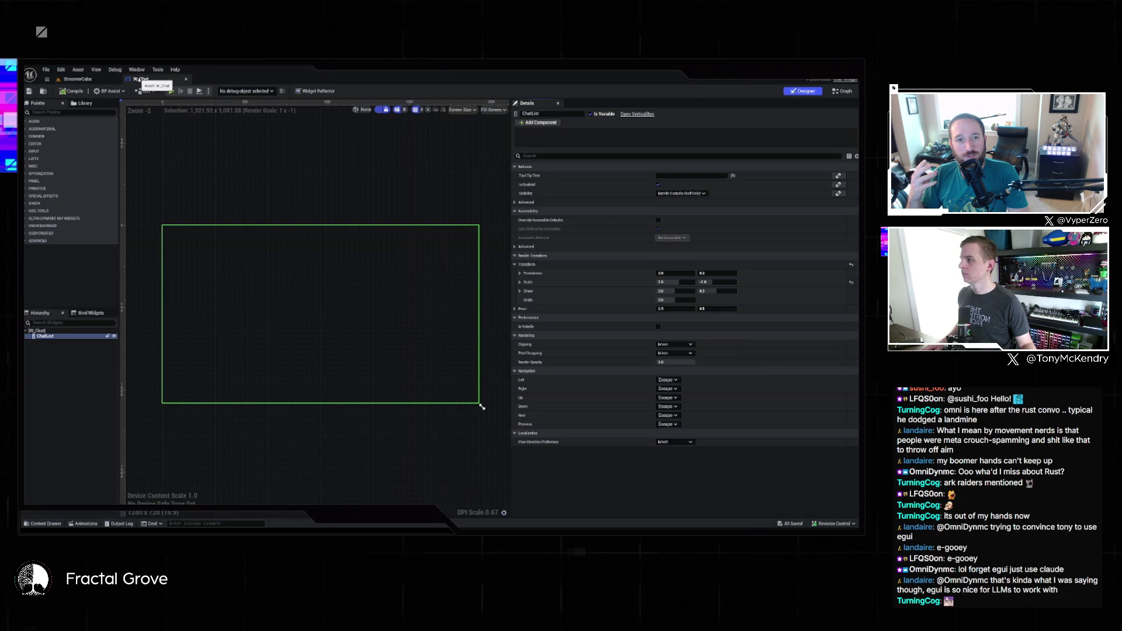
left_click(56, 524)
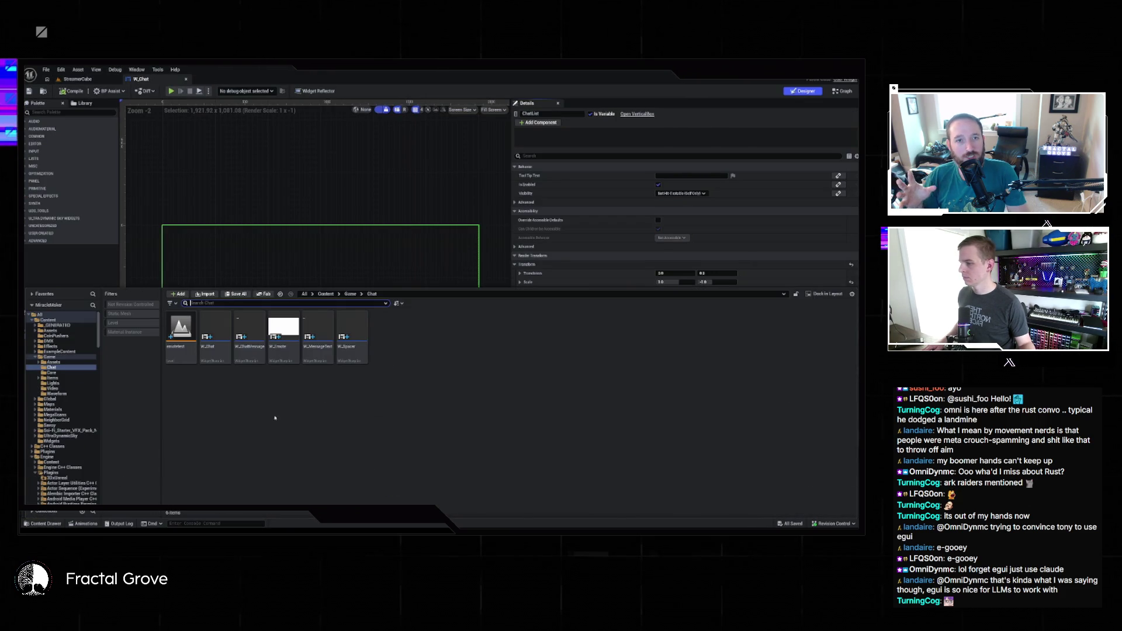
left_click(842, 91)
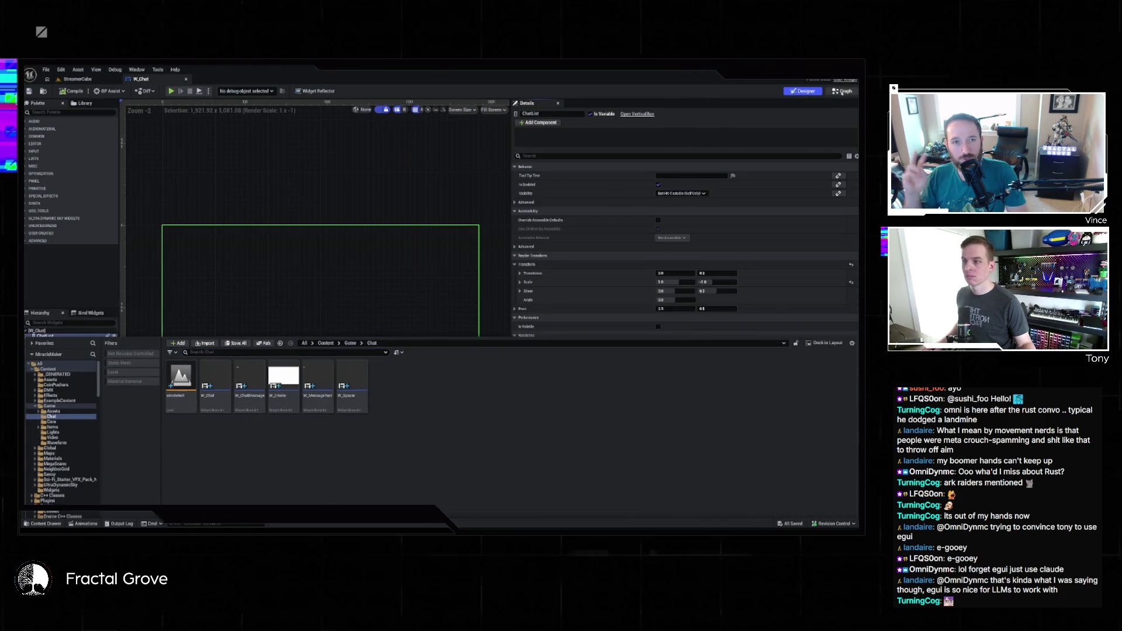
key("alt+p")
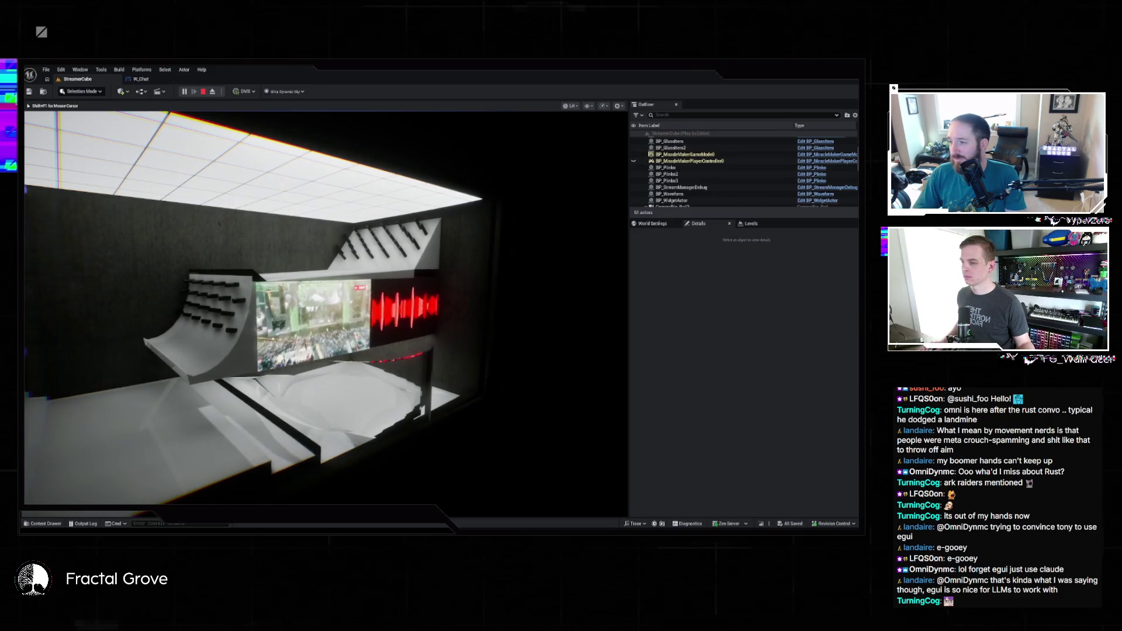
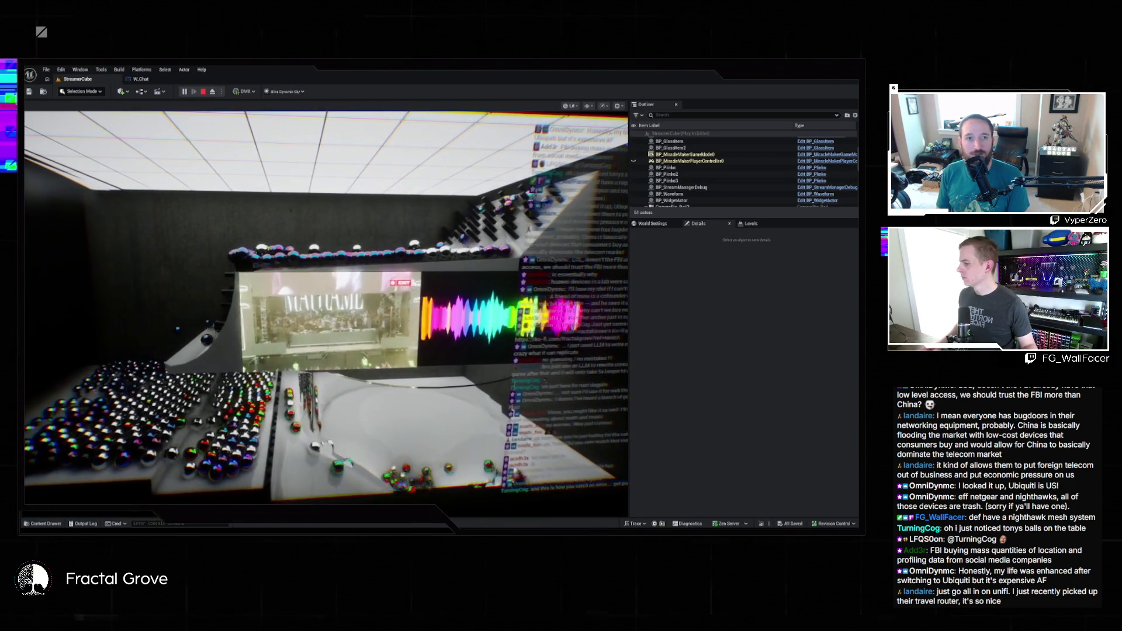
Briefly start a web search starting with 'un', then run the venue full-viewport with F11
key("alt+Tab")
left_click(298, 184)
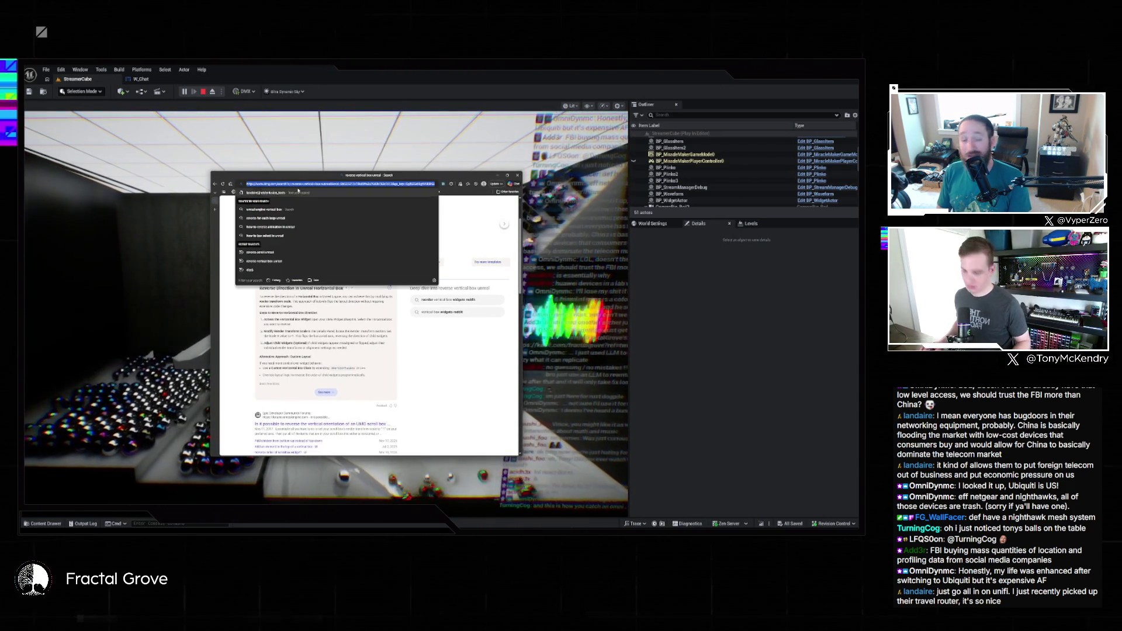
type("unifi")
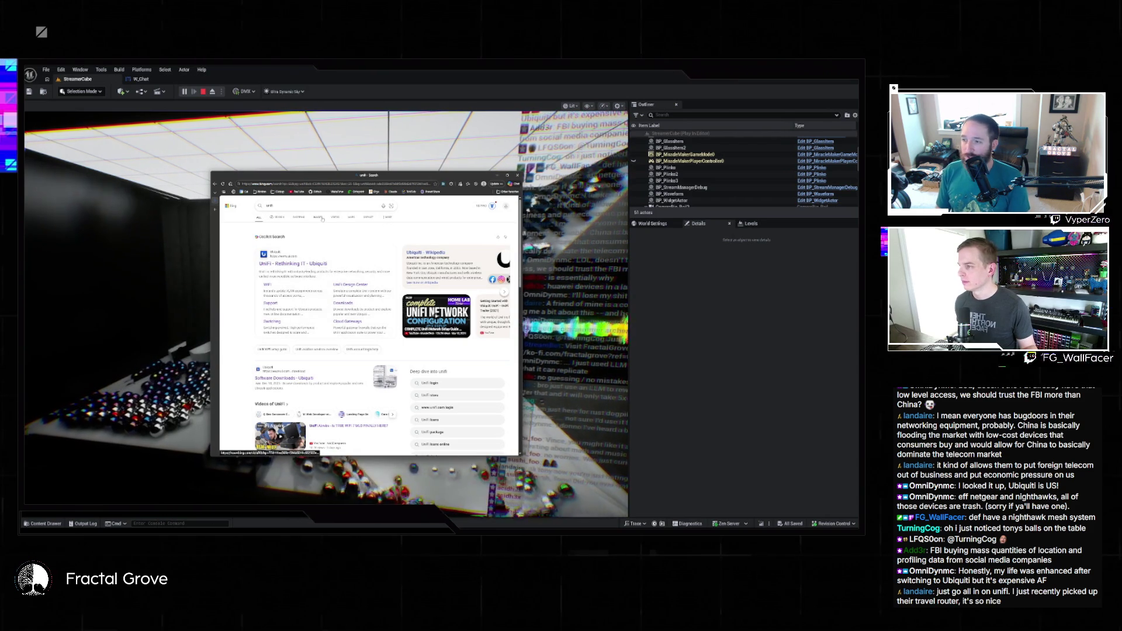
left_click(516, 175)
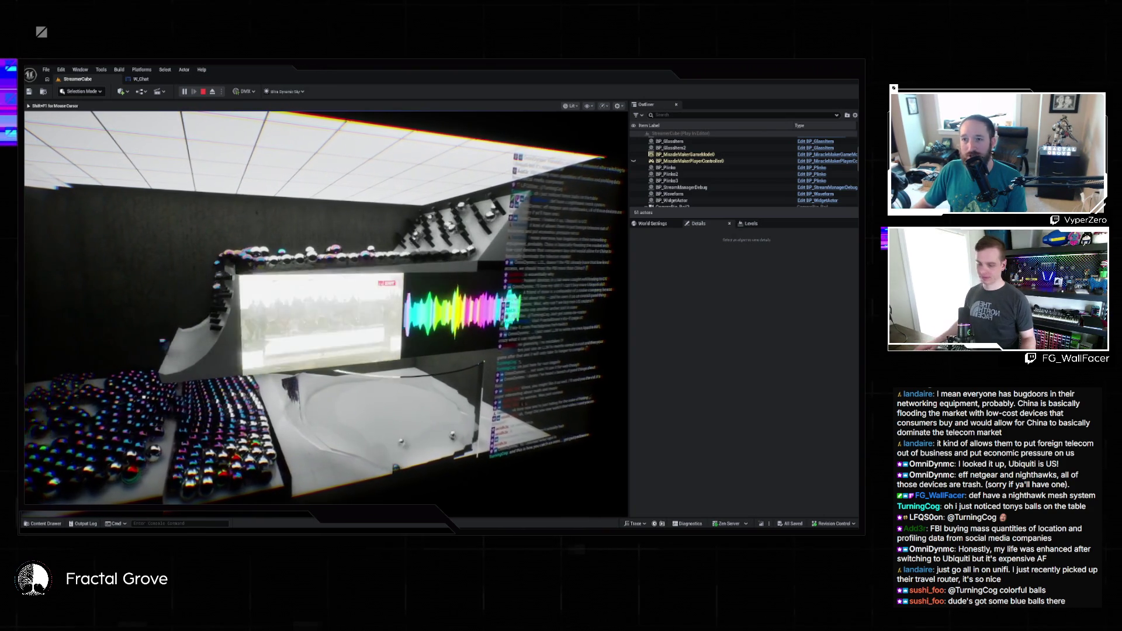
key("F11")
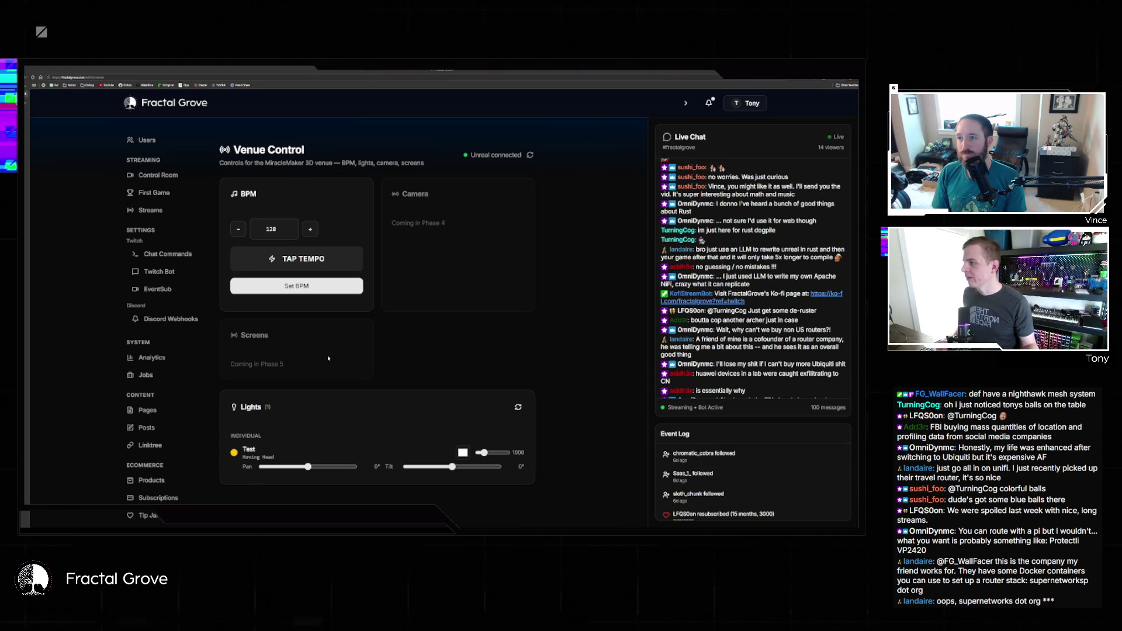
Open the First Game race controls page from the Fractal Grove sidebar
left_click(154, 193)
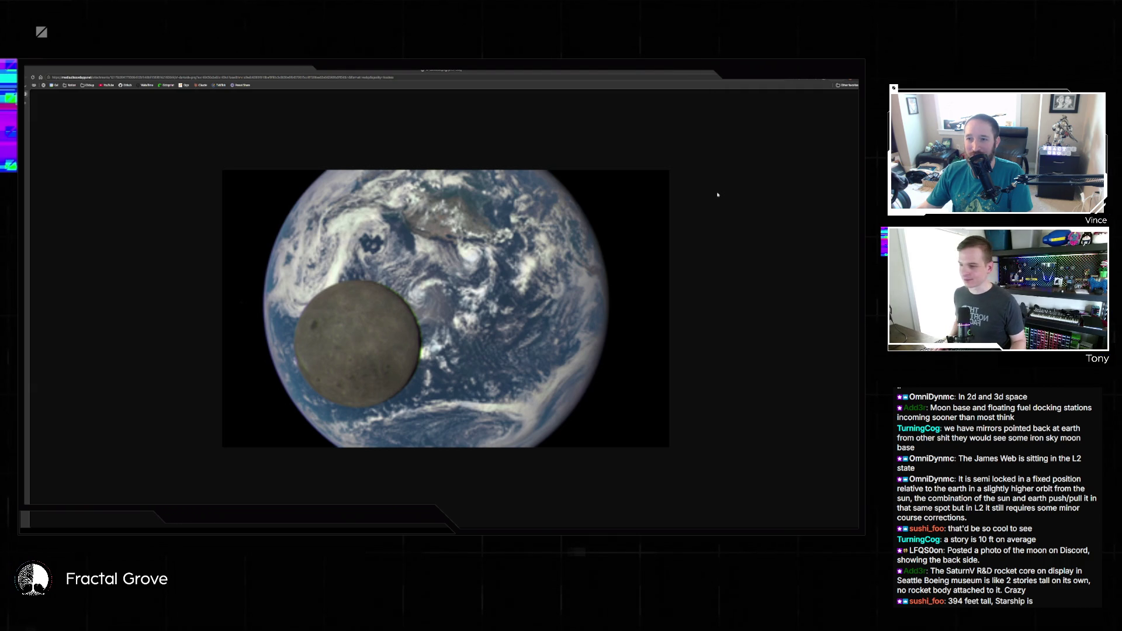
Zoom the Moon photo out to about 125%, then dismiss it to reveal the 3D venue
key("ctrl+minus")
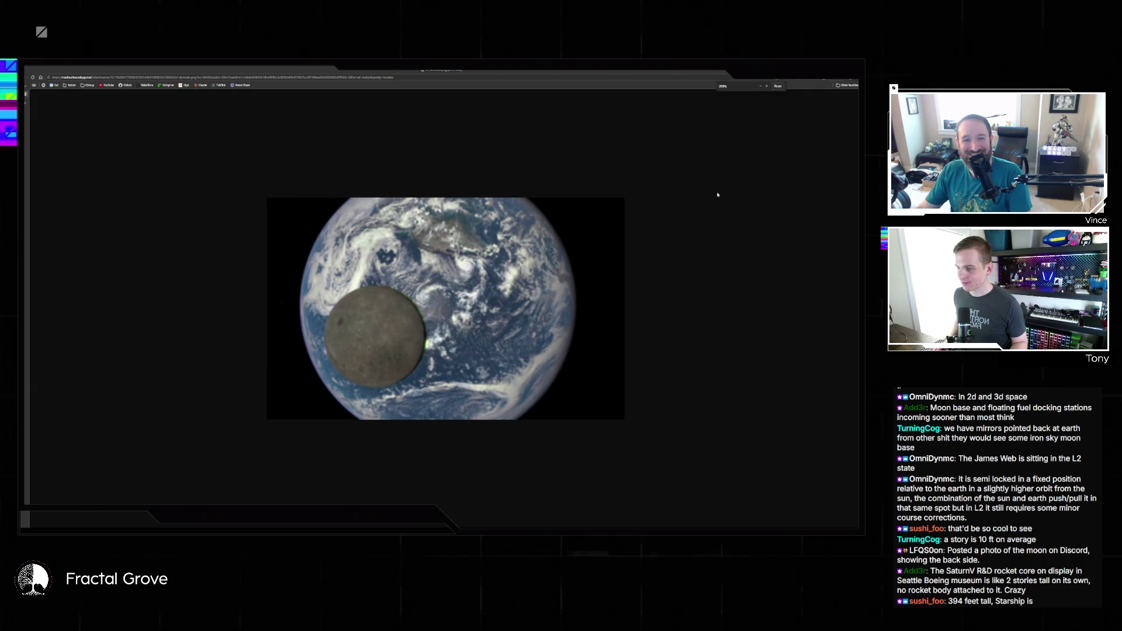
key("ctrl+minus")
key("ctrl+minus")
key("ctrl+minus")
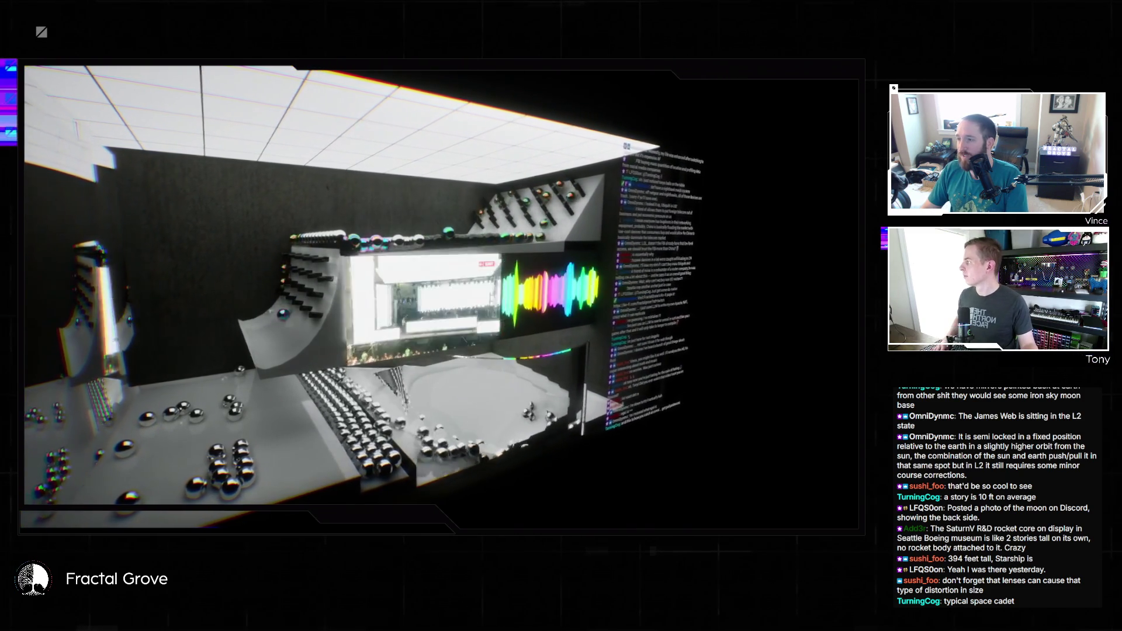
key("super")
key("Escape")
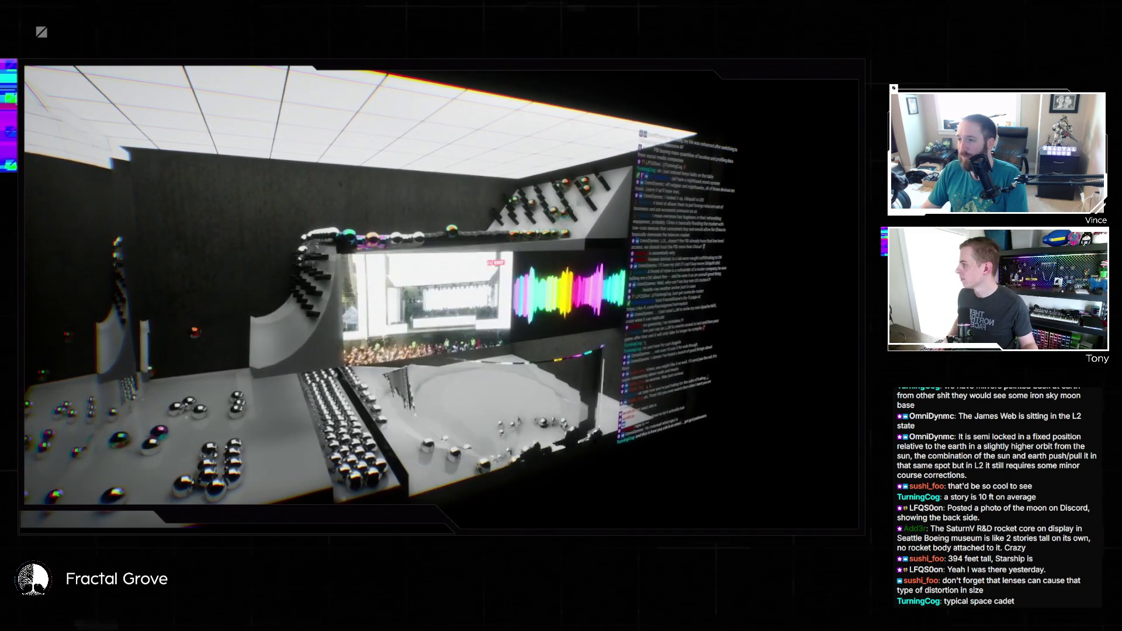